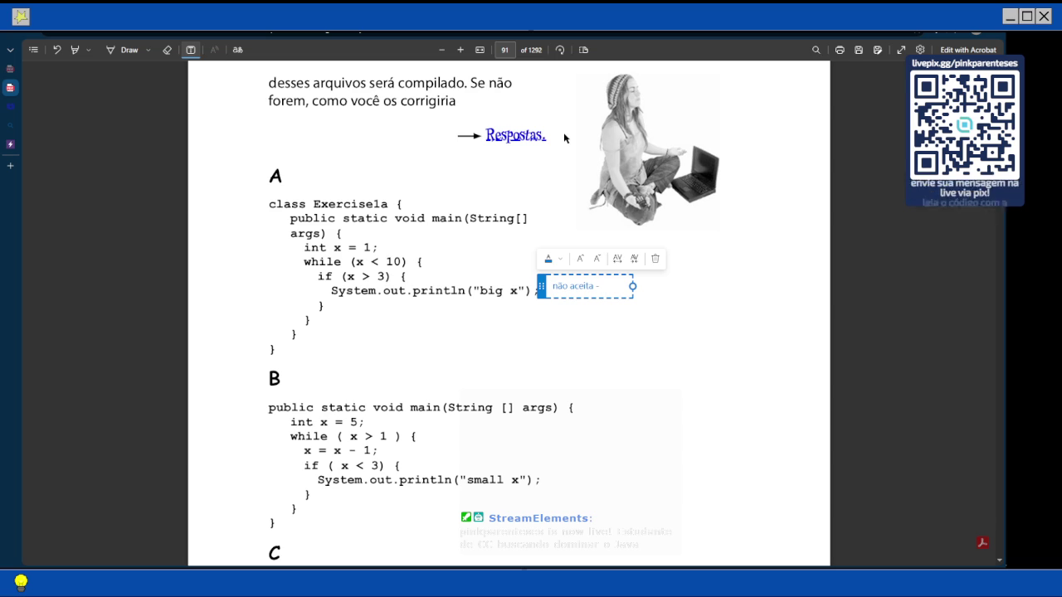
Complete exercise A's note as 'não aceita - falta incremento para não ficar em loop infinito', fixing typos
type("falta inte")
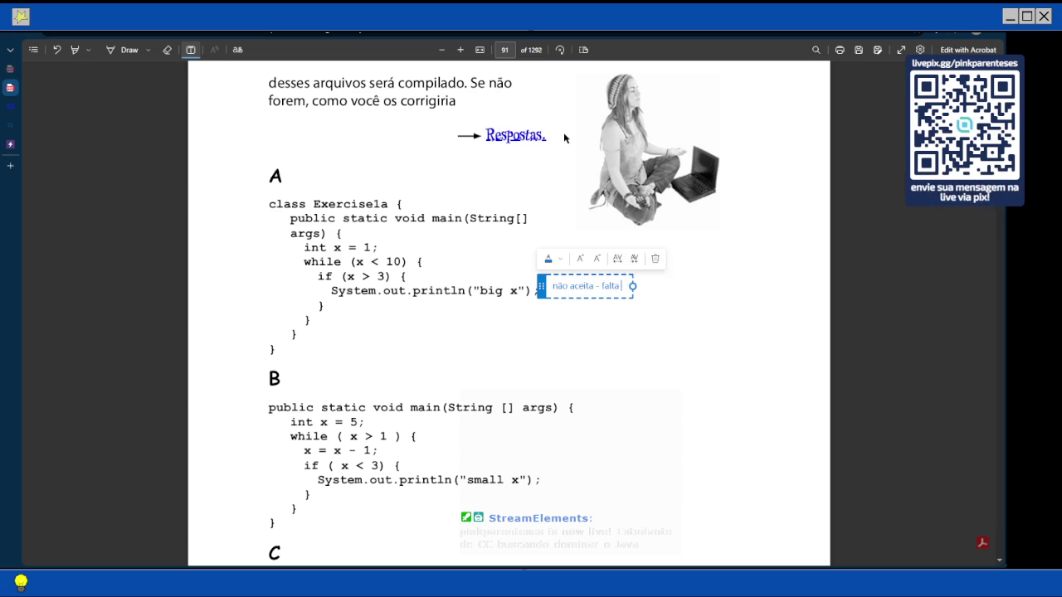
key("BackSpace")
key("BackSpace")
type("cremento pa")
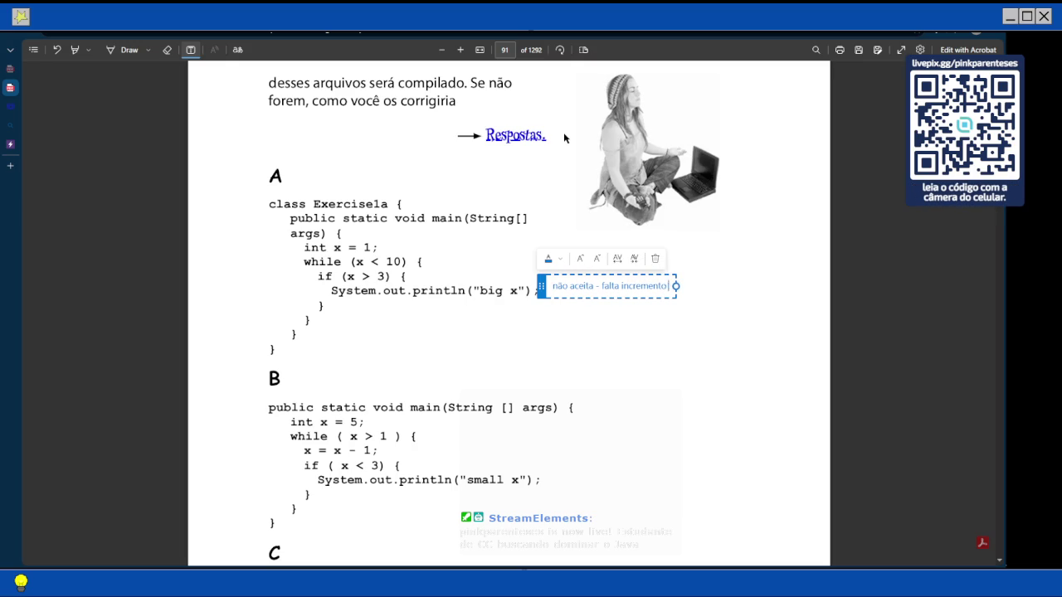
type("ra n ficar em ")
type("loc")
key("BackSpace")
type("op infinito")
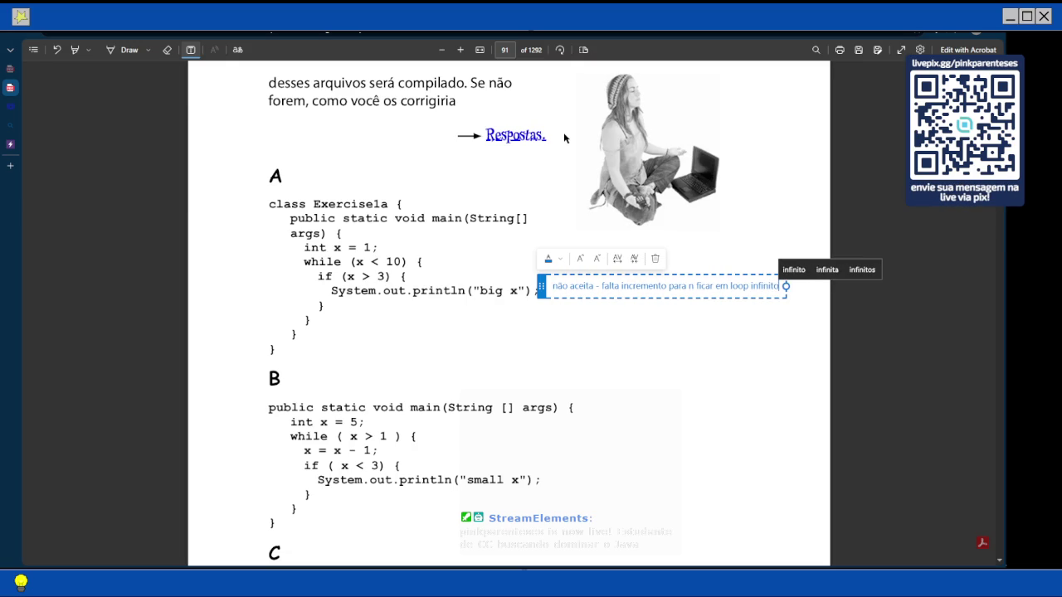
key("ctrl+Left")
key("ctrl+Left")
key("ctrl+Left")
key("Right")
type("ão")
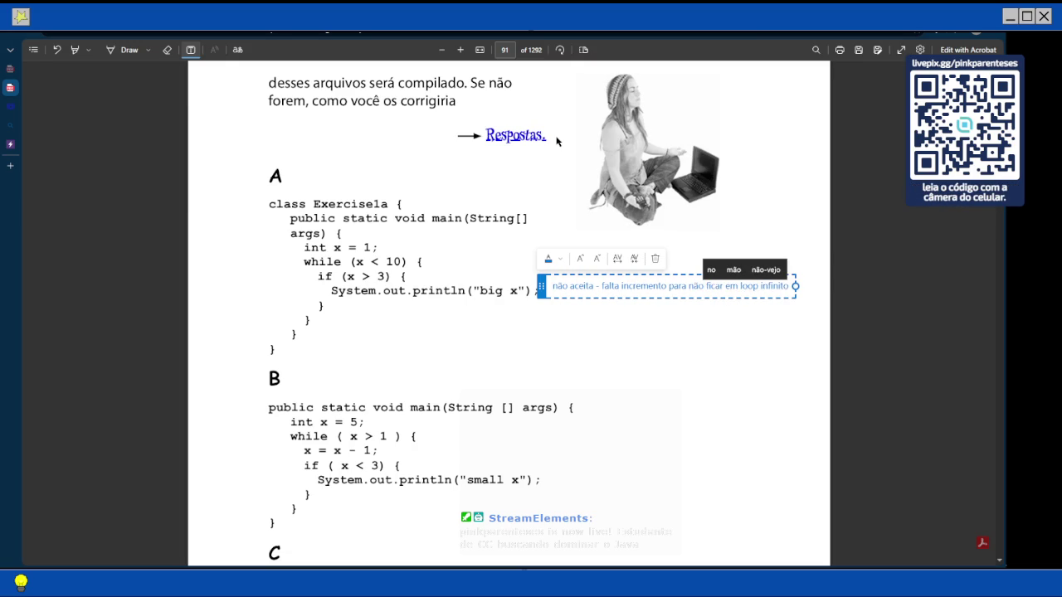
left_click(337, 127)
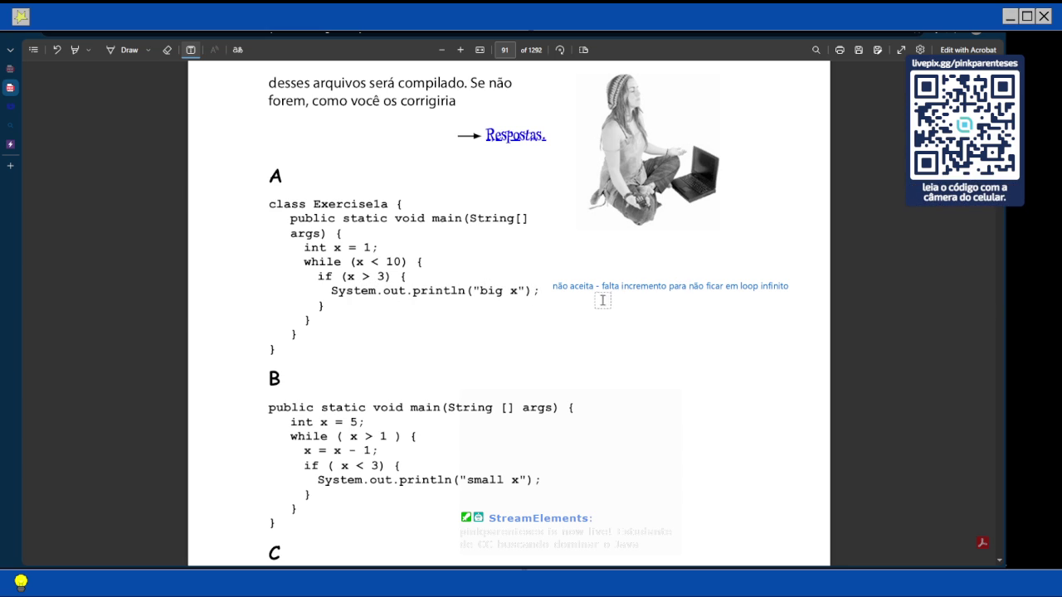
Add a note reading 'x = x + 1;' directly below exercise A's answer
left_click(558, 297)
type("x = x +")
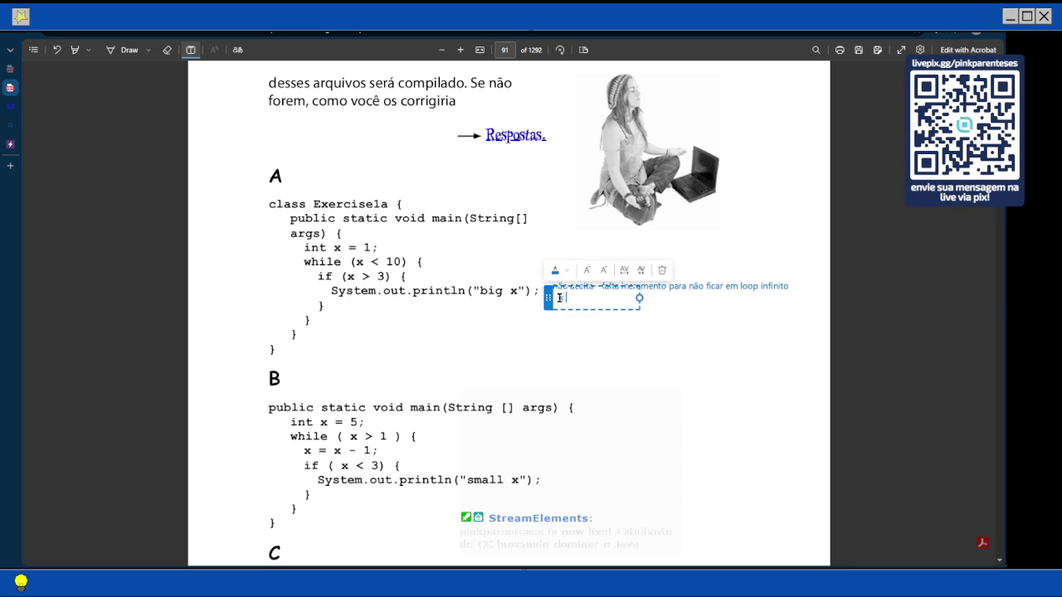
type(" 1;")
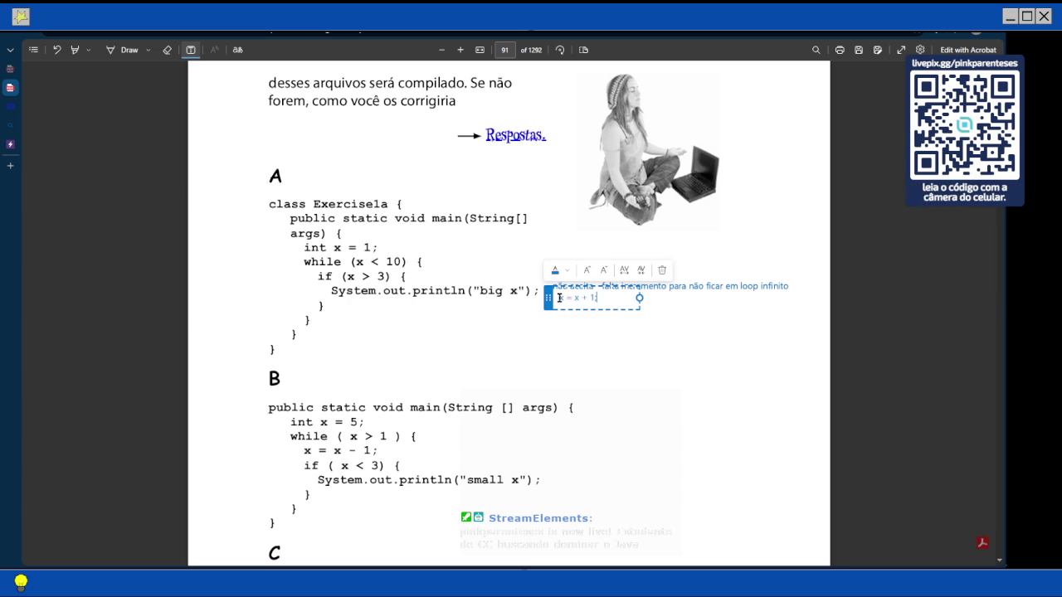
key("Escape")
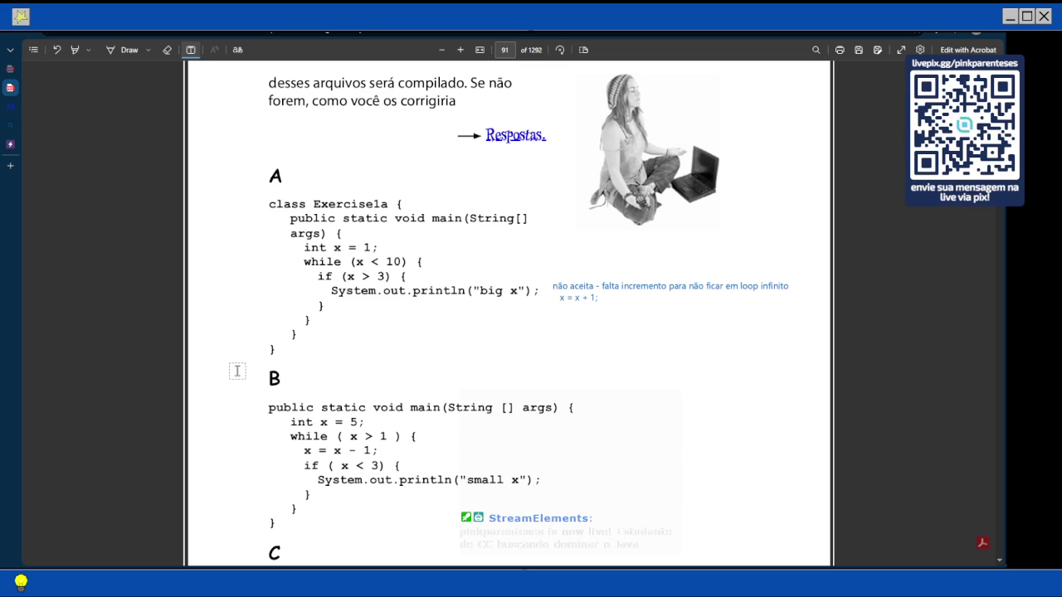
scroll(385, 227, "down", 3)
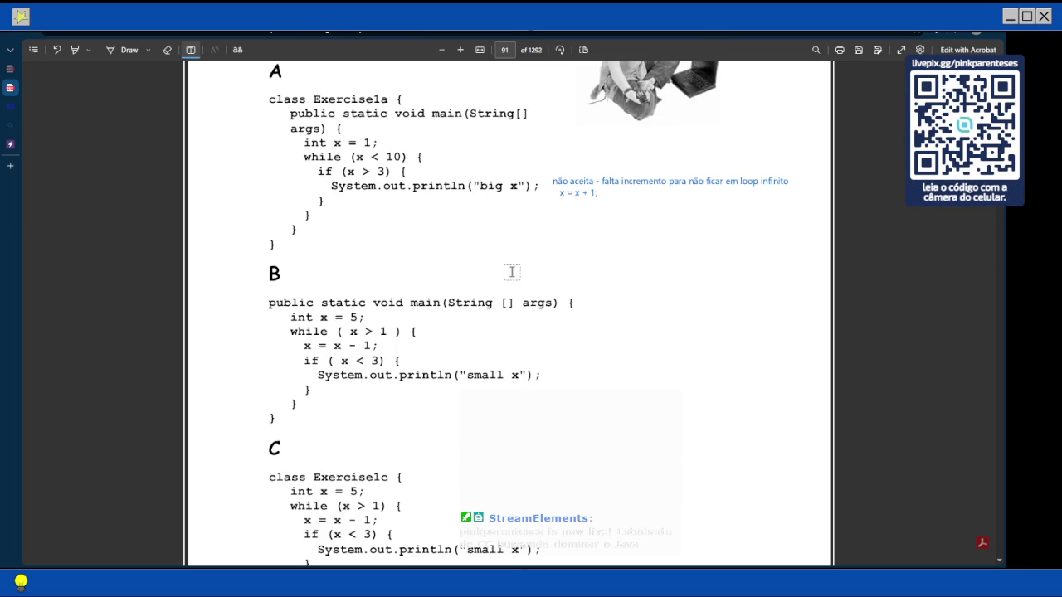
scroll(403, 224, "down", 3)
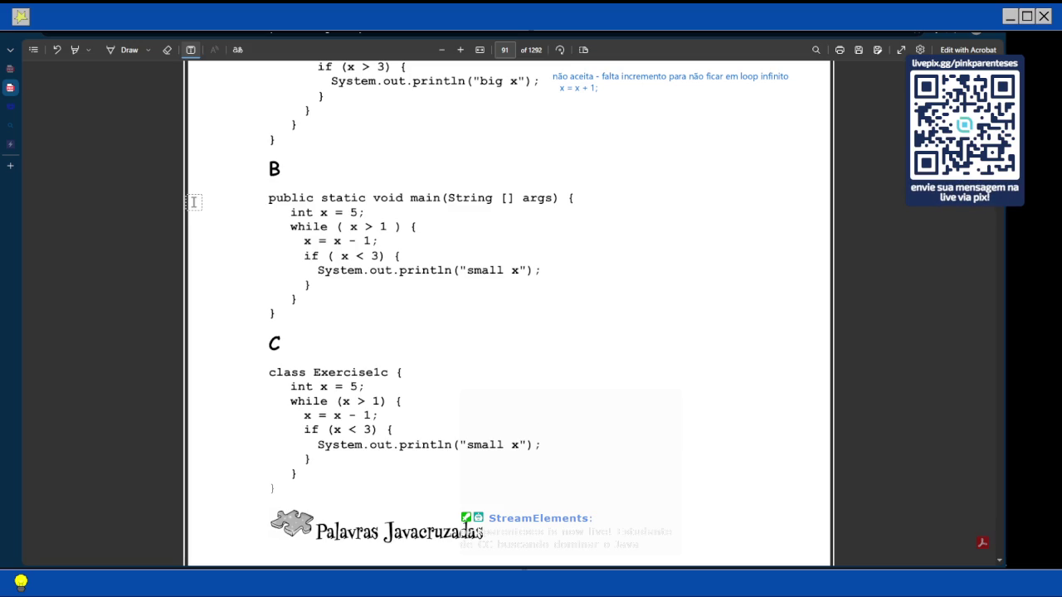
scroll(339, 273, "up", 5)
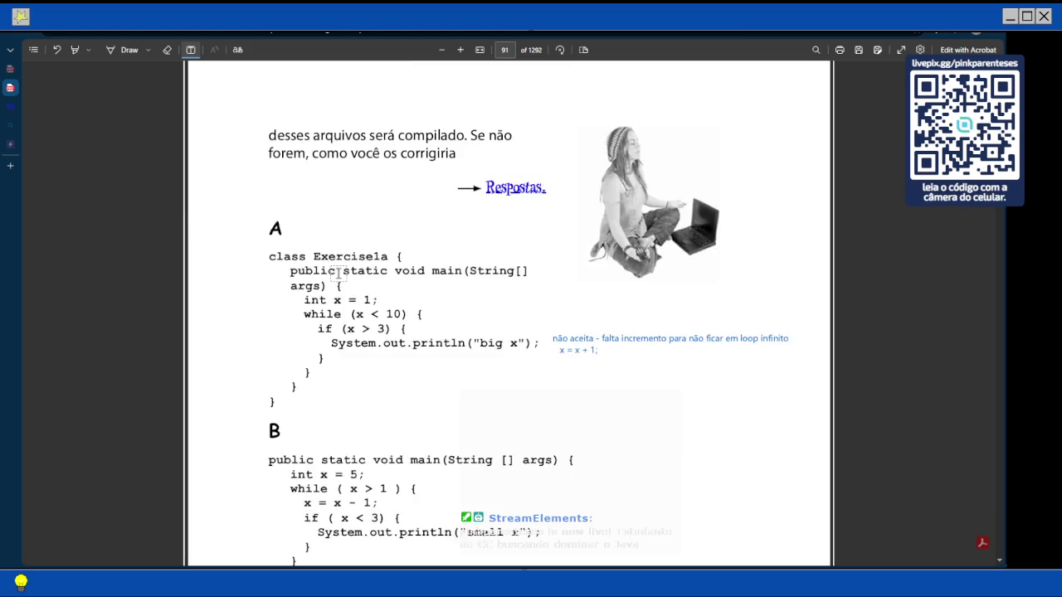
scroll(332, 331, "down", 2)
scroll(327, 343, "down", 2)
Note beside exercise B: compiles without errors, but the early decrement discards the declared initial value 5
left_click(554, 345)
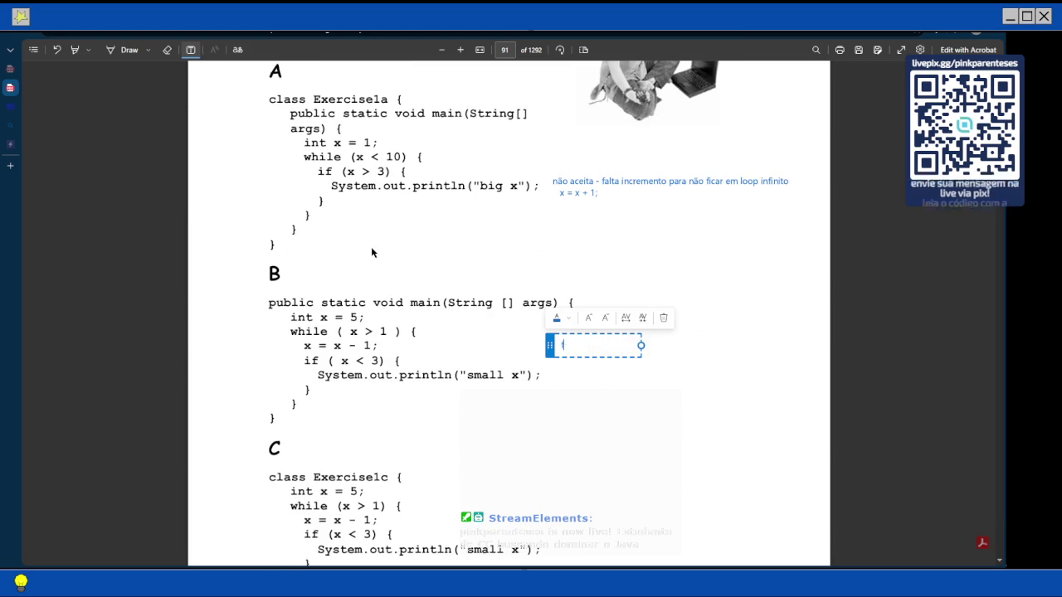
type("fu")
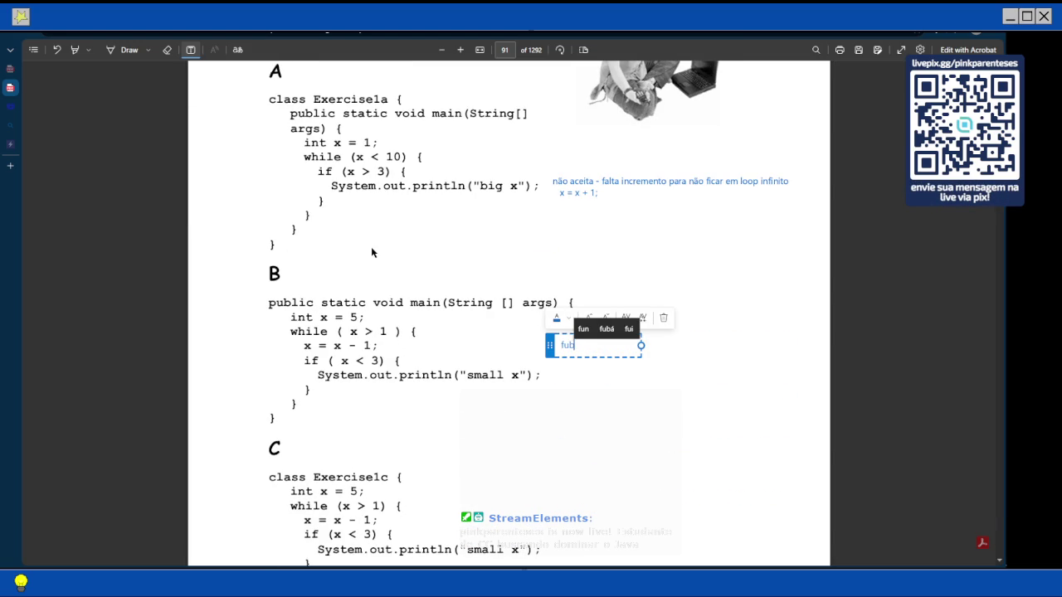
type("ncio")
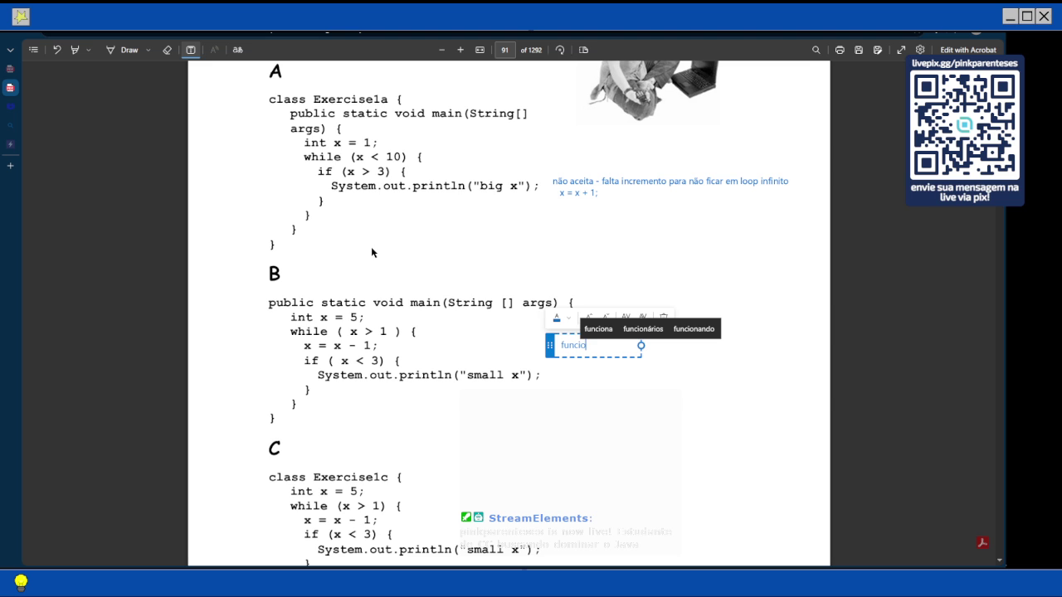
type("na sem er")
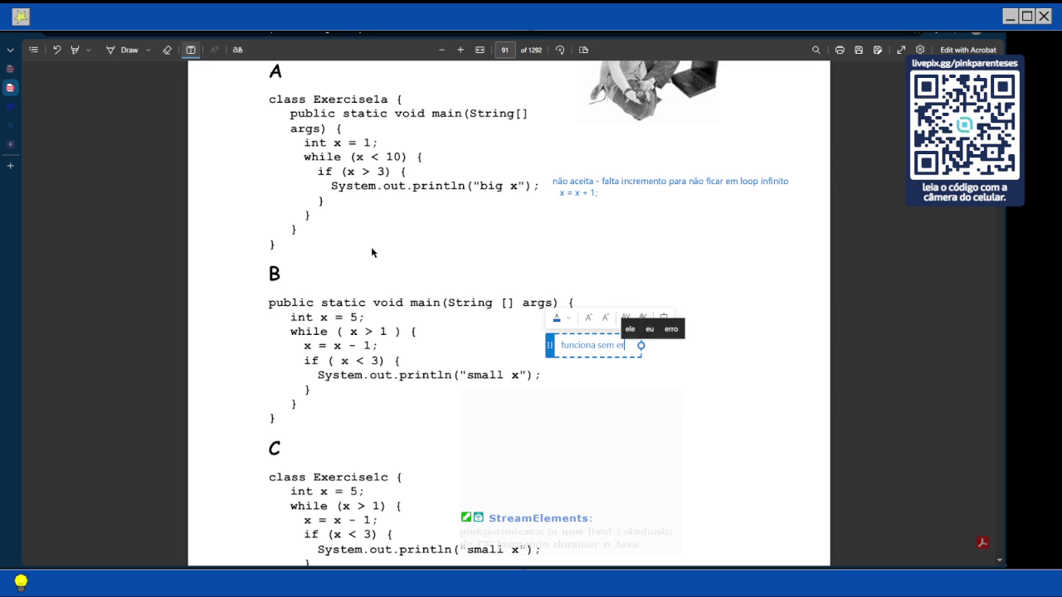
type("ros de comp")
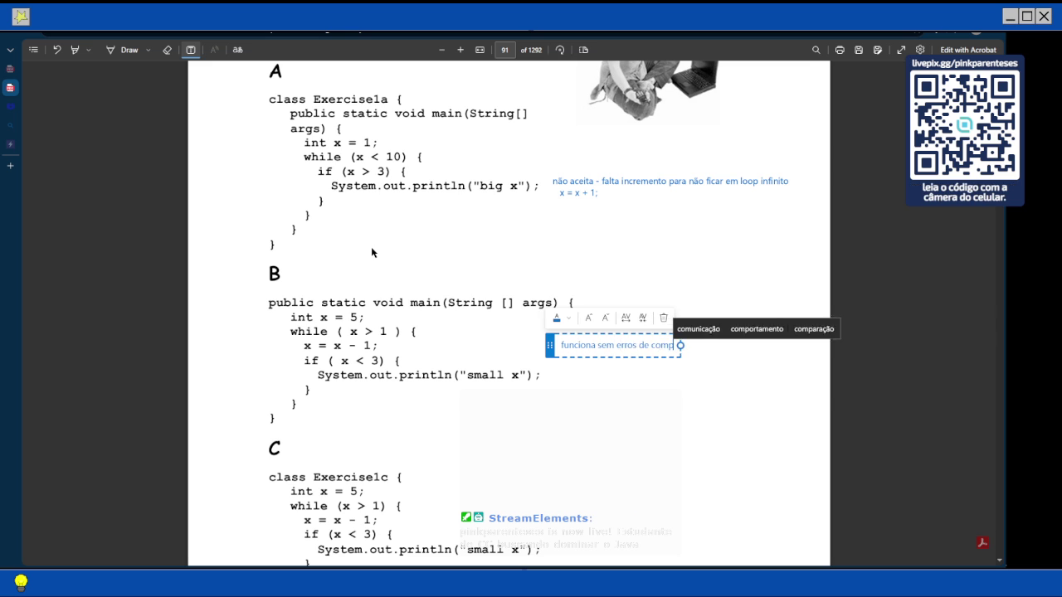
type("ilação")
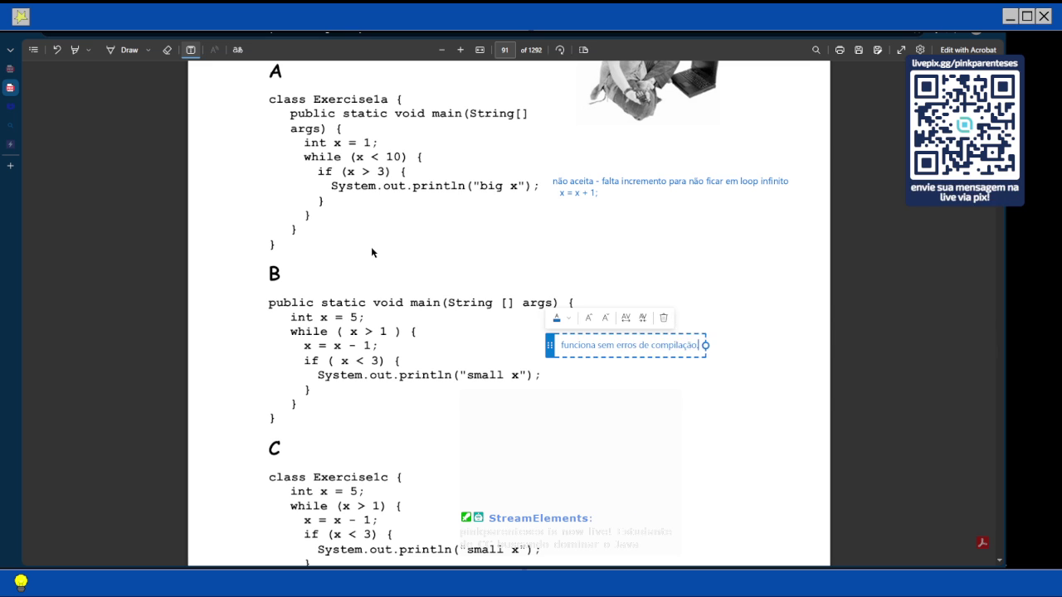
type(". Porém has")
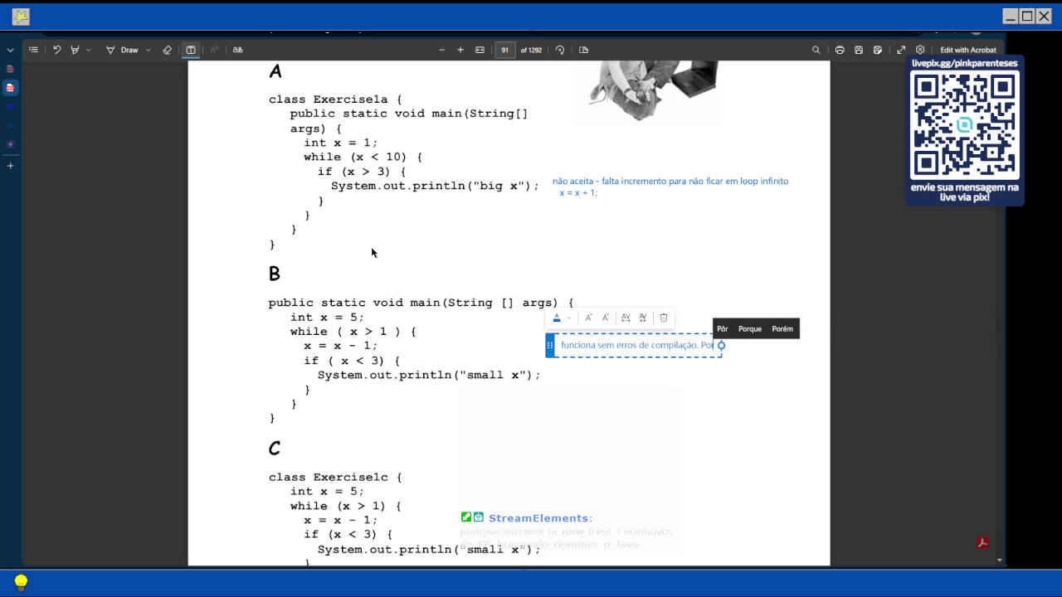
key("BackSpace")
type("a")
key("BackSpace")
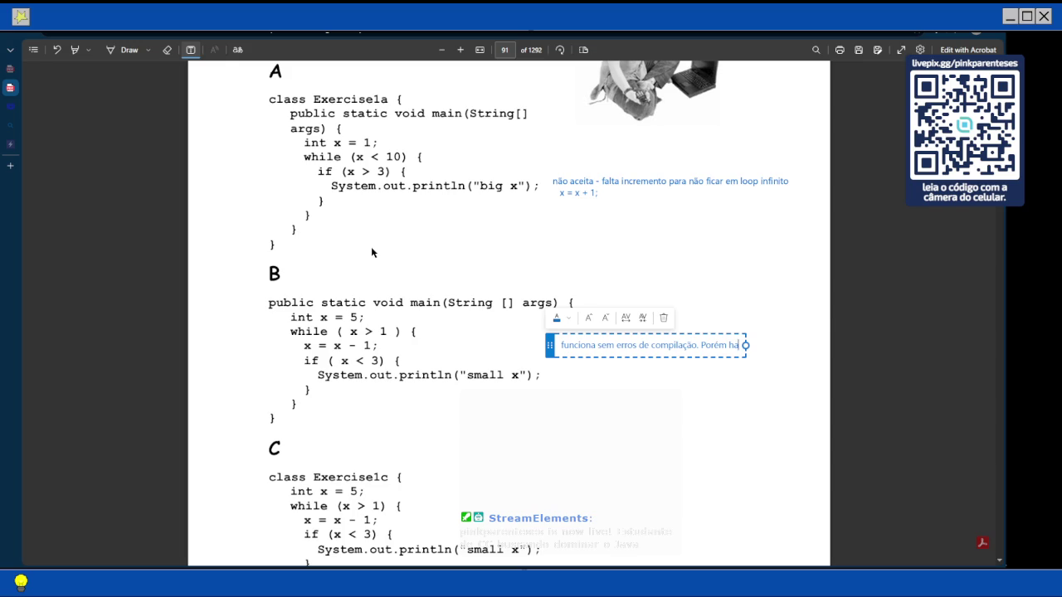
type("veria erro em lógic")
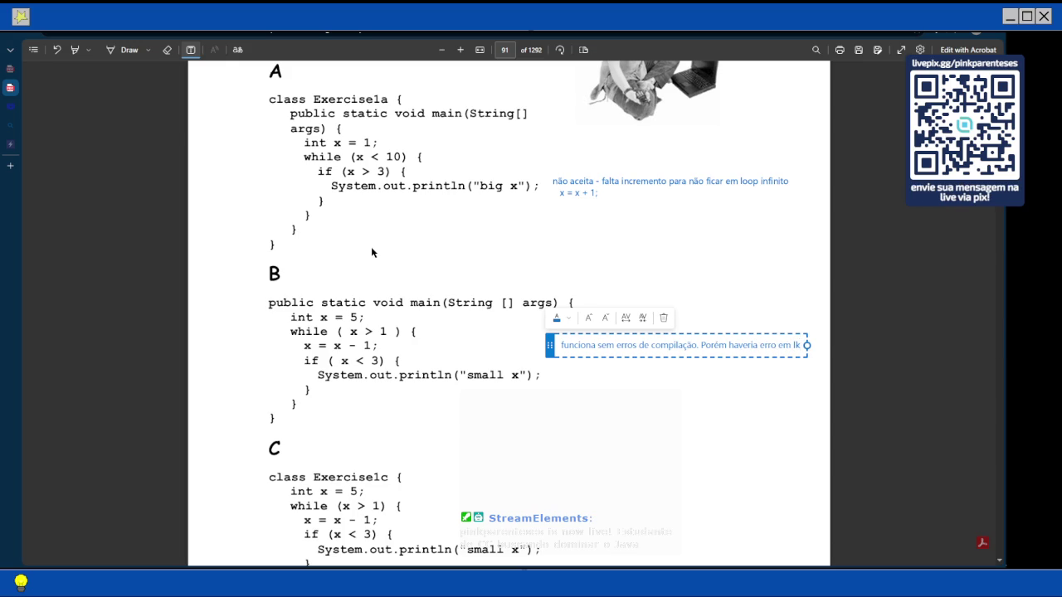
type("a pela anteci")
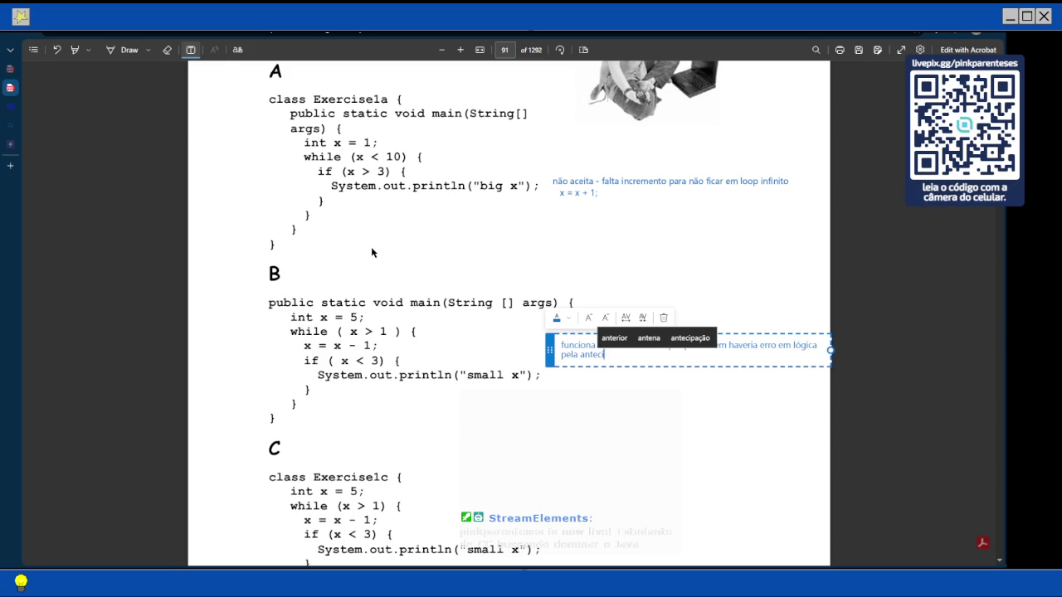
type("pação do decreme")
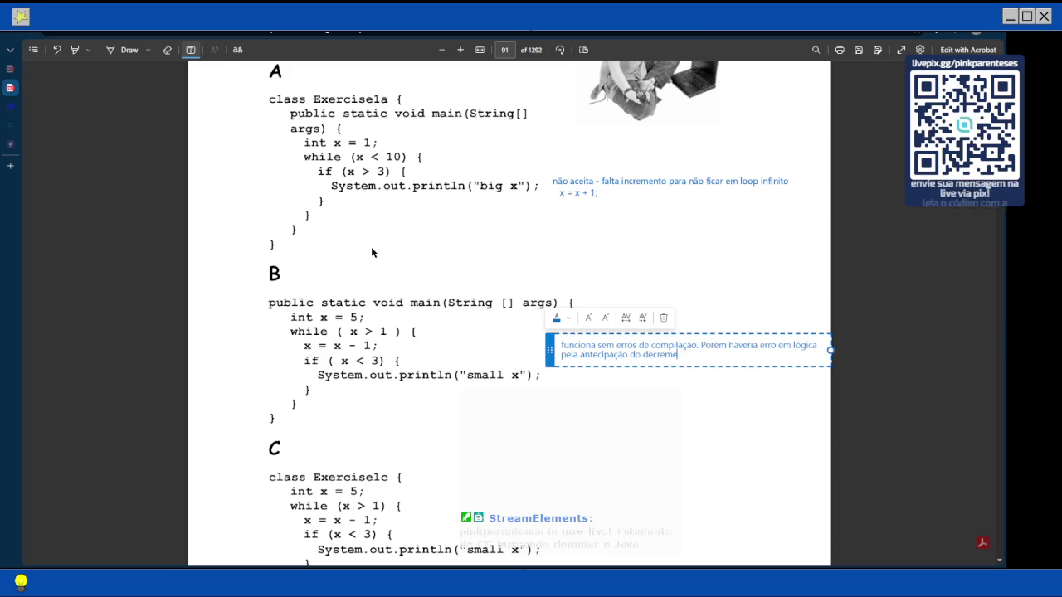
type("nto, o que fa")
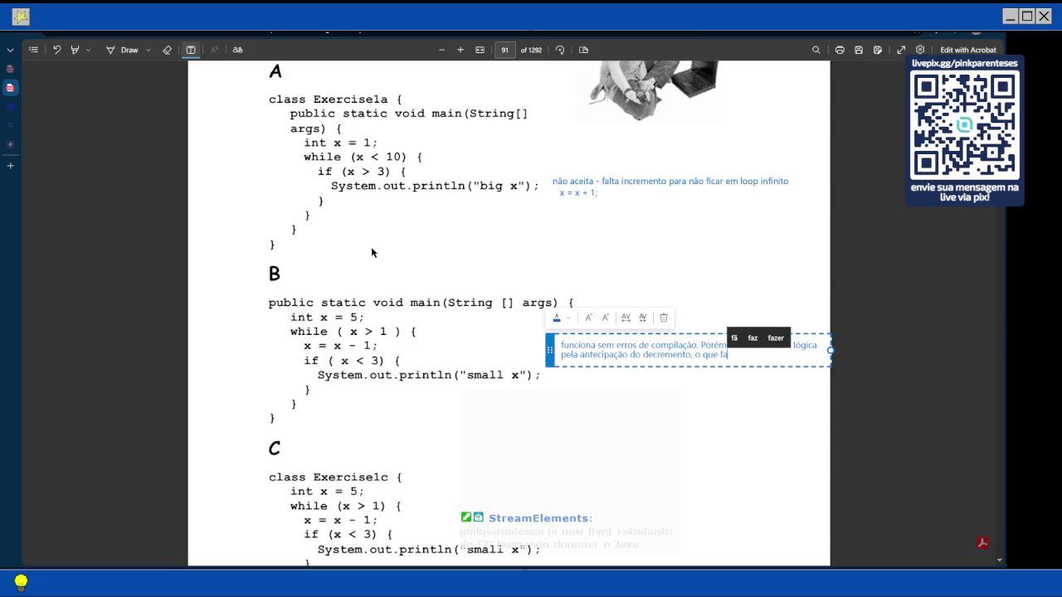
type("z o valor inicial deca")
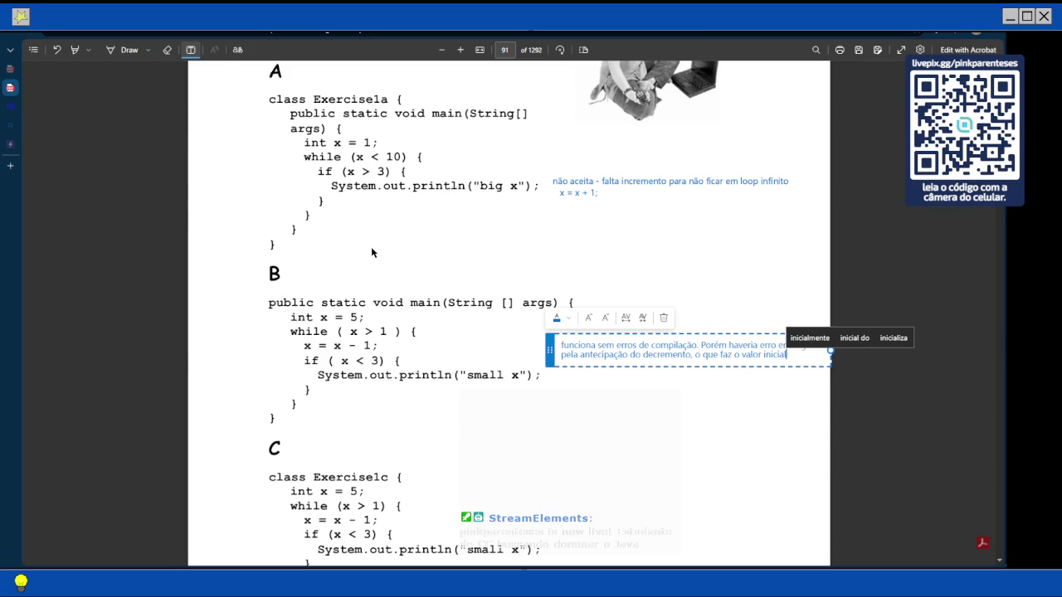
key("BackSpace")
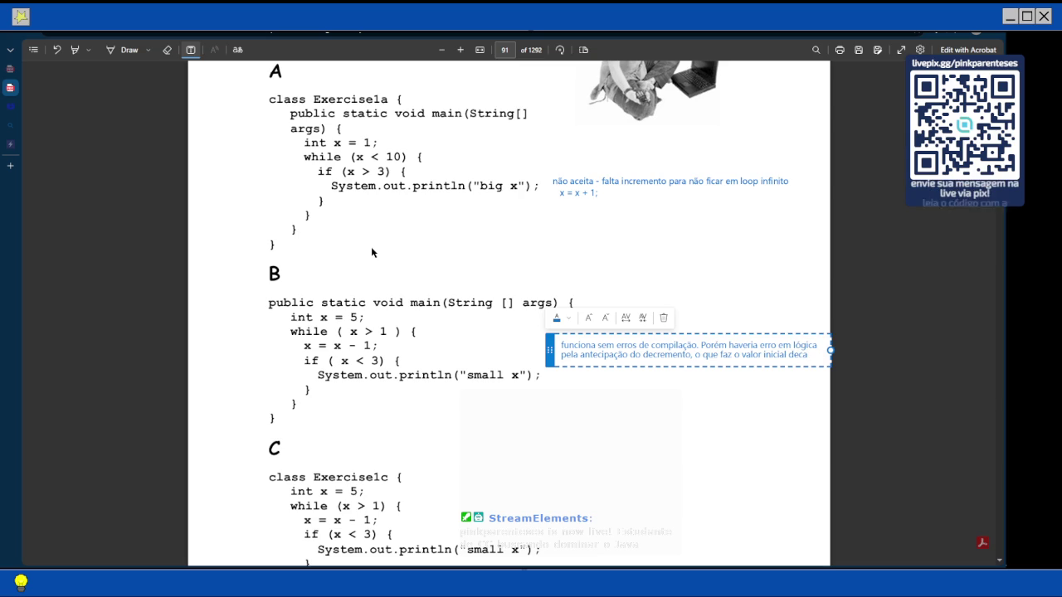
type("larado")
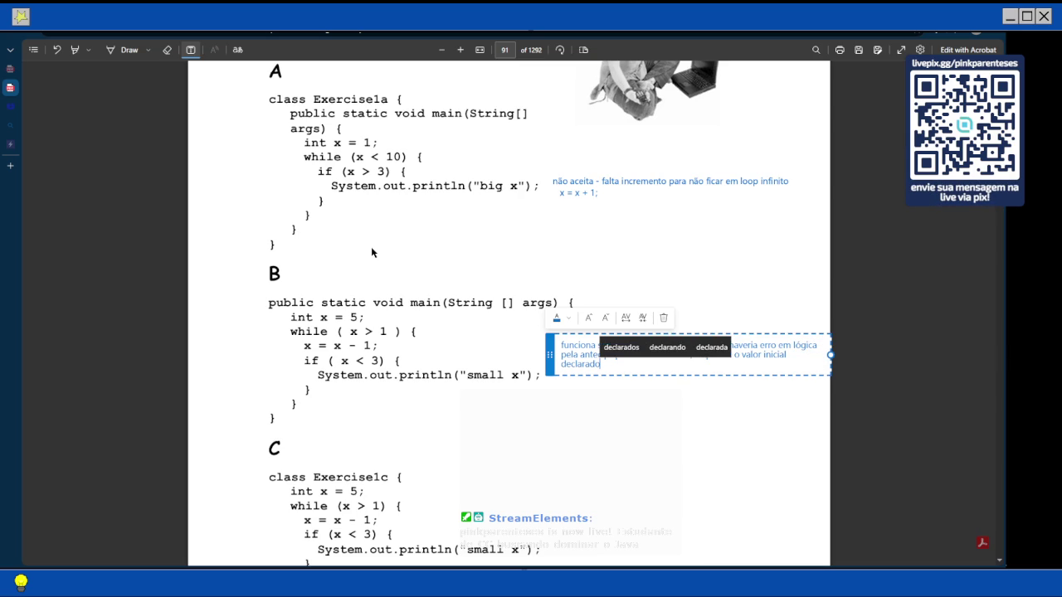
type(". 5 ser ig")
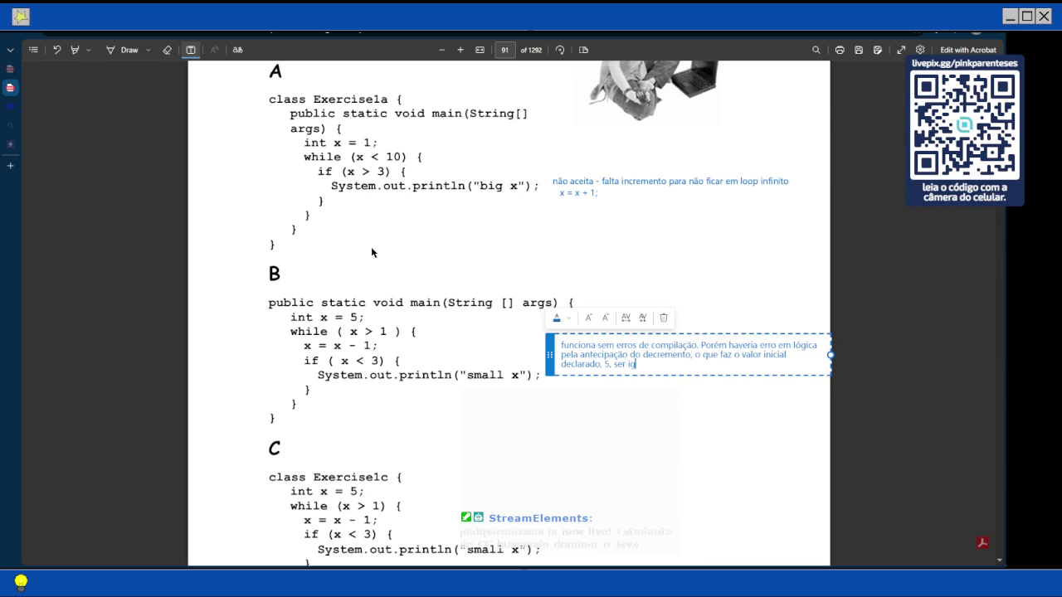
key("BackSpace")
key("BackSpace")
type("descartado")
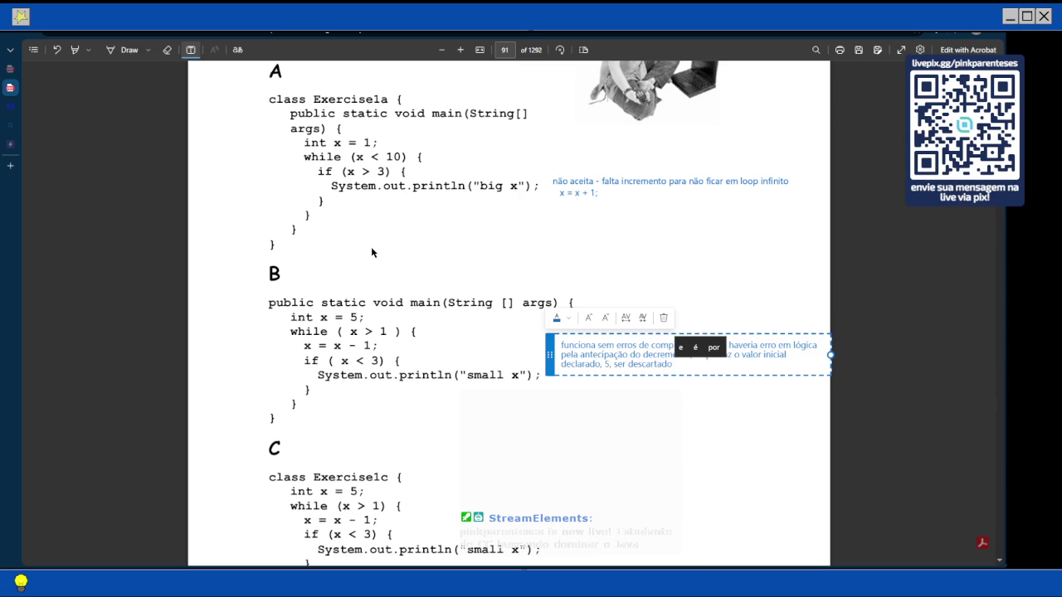
type(" no início do")
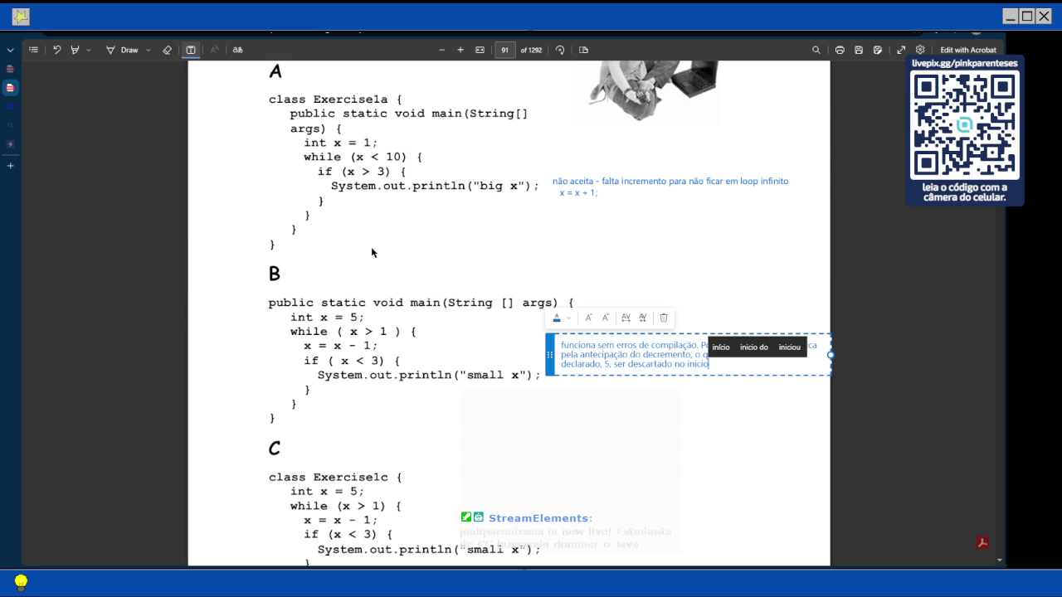
Finish exercise B's note and append '. mas nada tão impactante' to mark the flaw as minor
type("op")
left_click(371, 247)
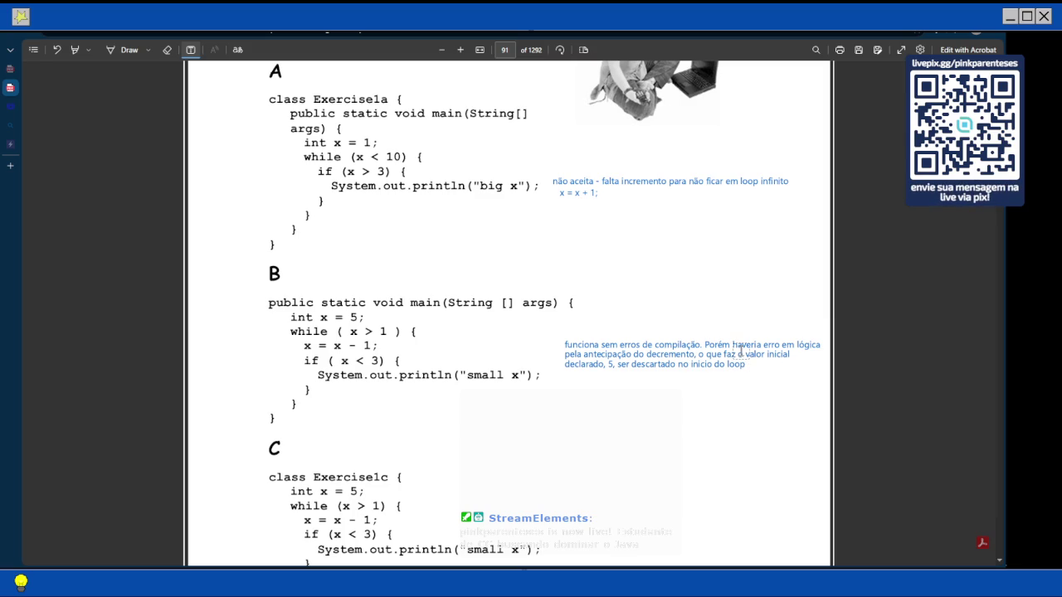
left_click(745, 366)
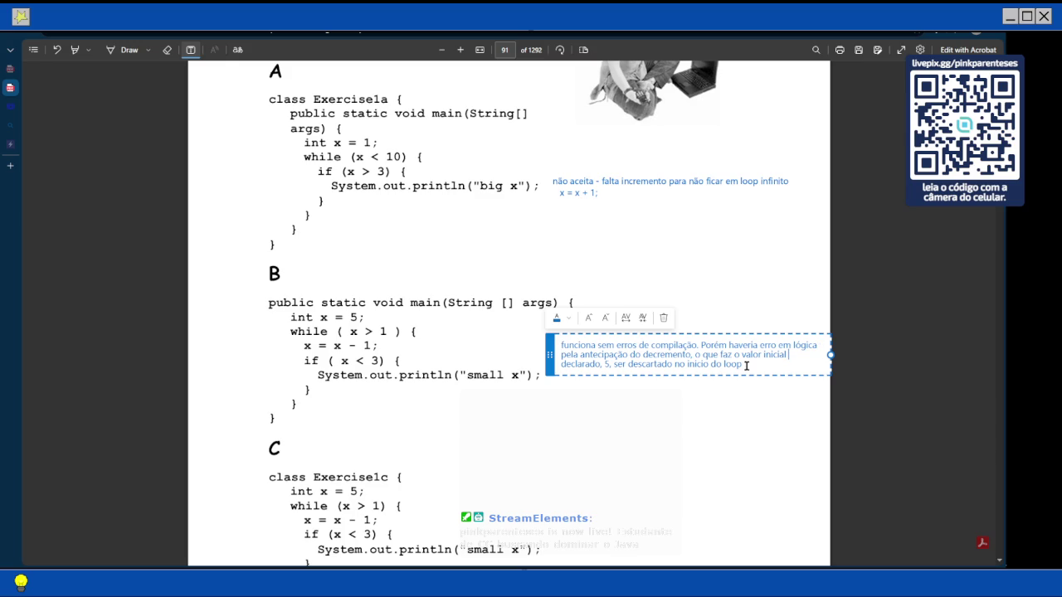
type(". mas nada")
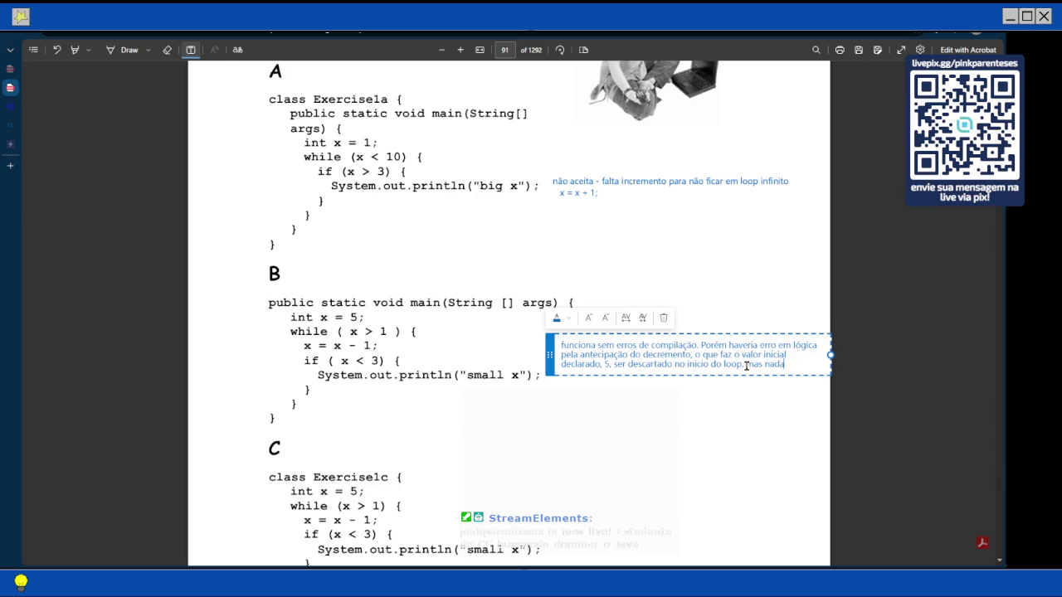
type(" tão impactante")
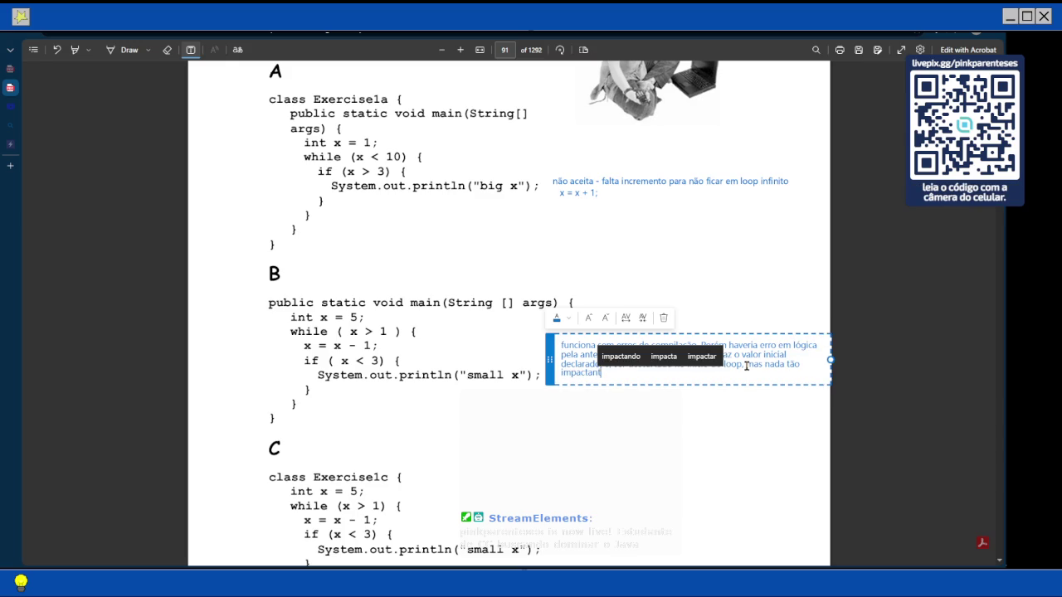
key("Escape")
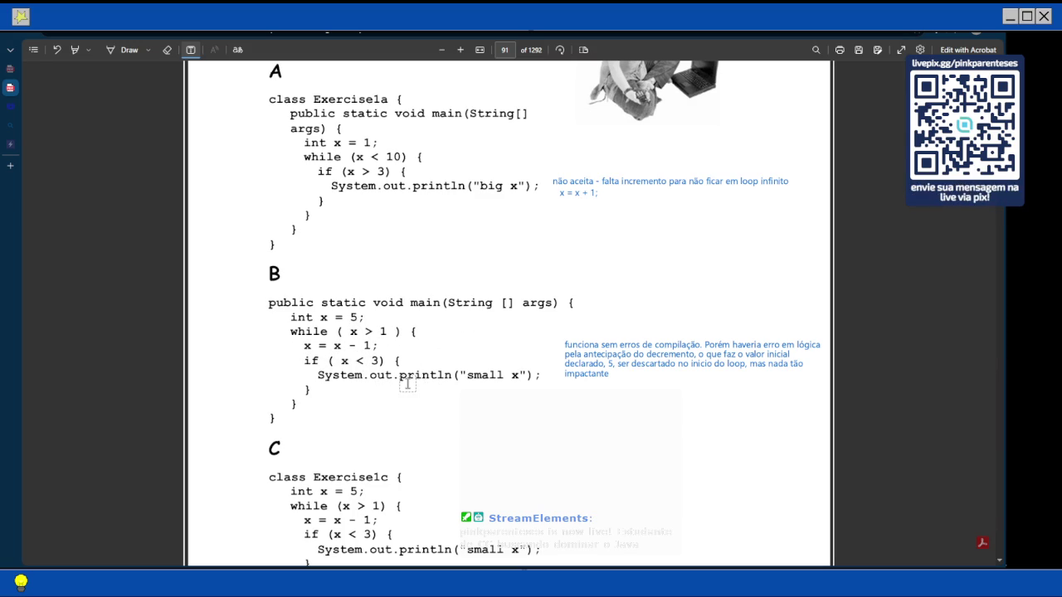
scroll(408, 384, "down", 1)
Zoom in on page 91 to show exercises B and C above the Palavras Javacruzadas heading
scroll(404, 234, "down", 4)
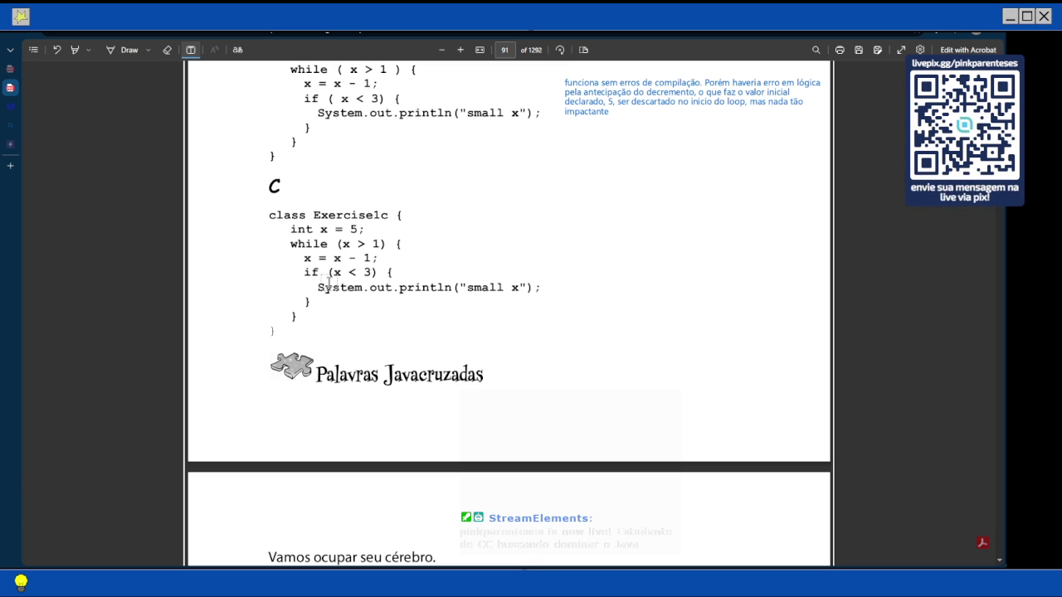
left_click(477, 48)
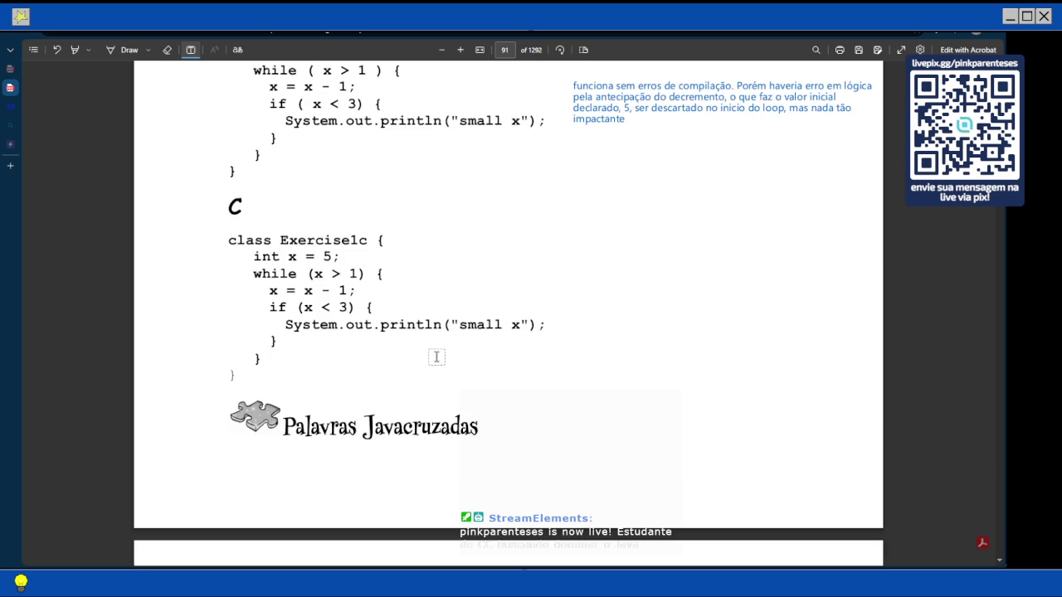
scroll(438, 382, "up", 1)
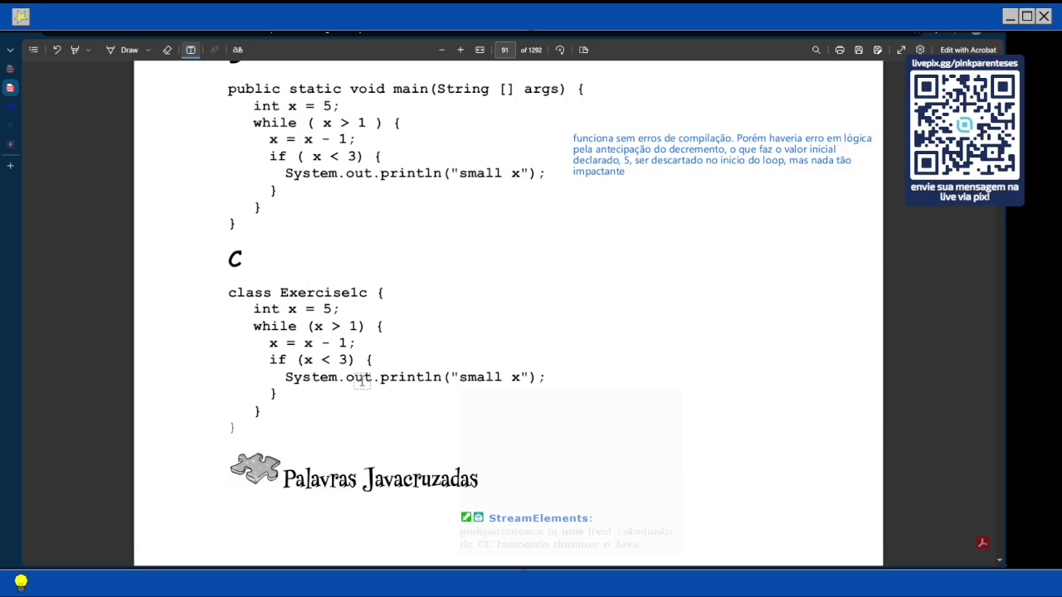
scroll(362, 380, "up", 3)
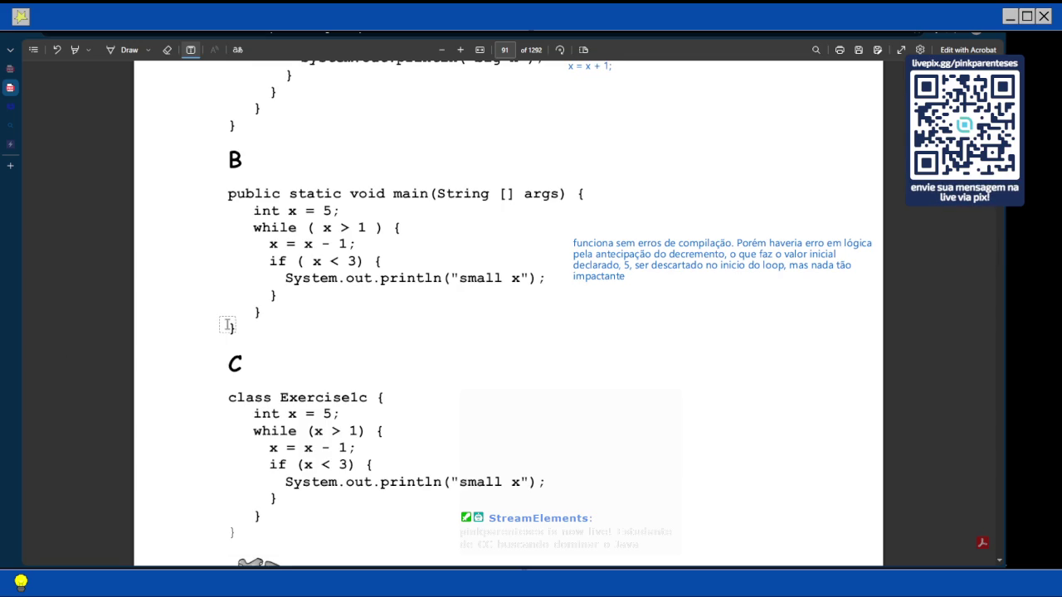
Draw short ink ticks beside the opening, if and closing braces of exercise B
left_click(120, 50)
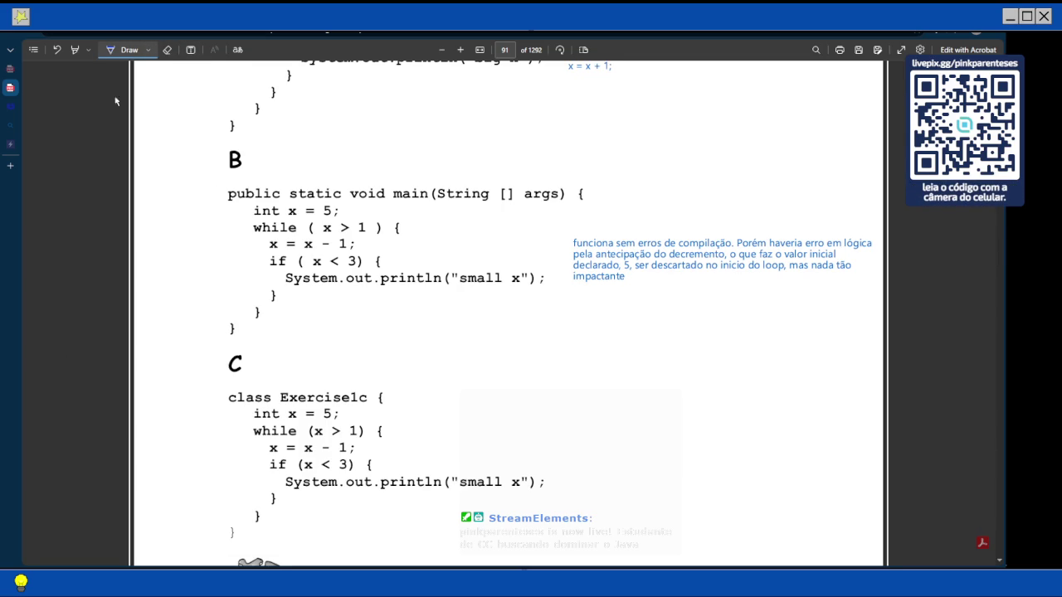
left_click_drag(241, 331, 239, 335)
left_click_drag(595, 199, 605, 194)
left_click_drag(406, 229, 416, 226)
left_click_drag(261, 316, 271, 313)
left_click_drag(384, 264, 401, 253)
left_click_drag(281, 300, 296, 295)
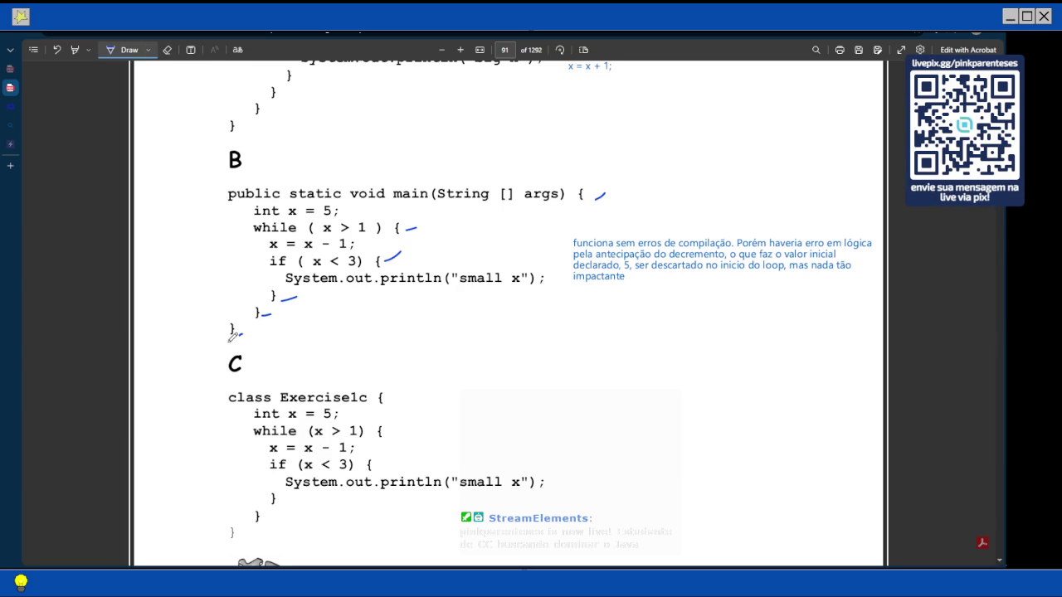
Add ink marks beside the remaining braces of exercise A's code
scroll(234, 335, "up", 3)
left_click(240, 387)
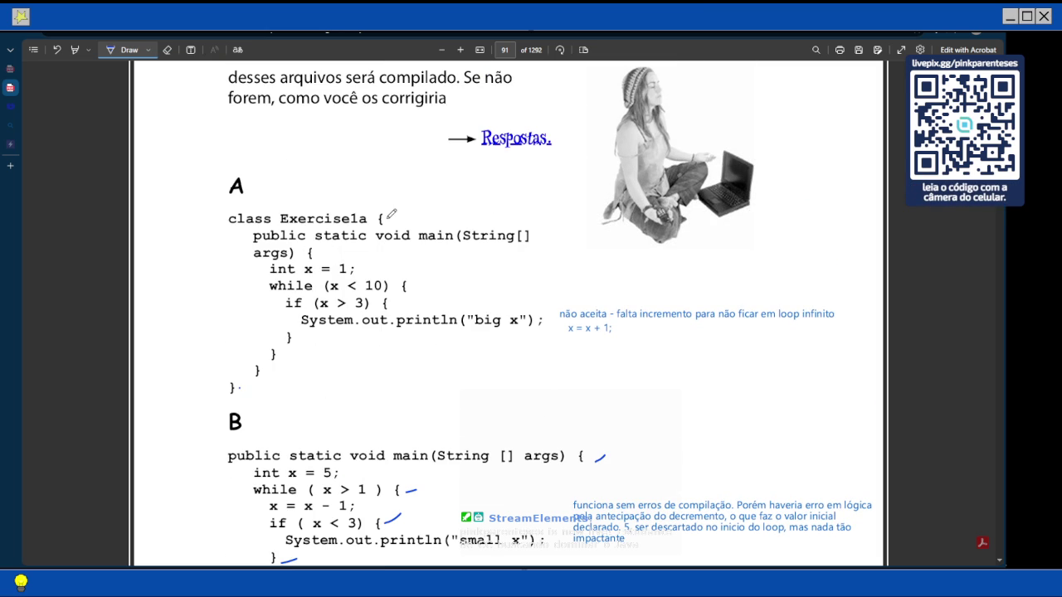
left_click(393, 219)
left_click(262, 371)
left_click(280, 355)
left_click(320, 248)
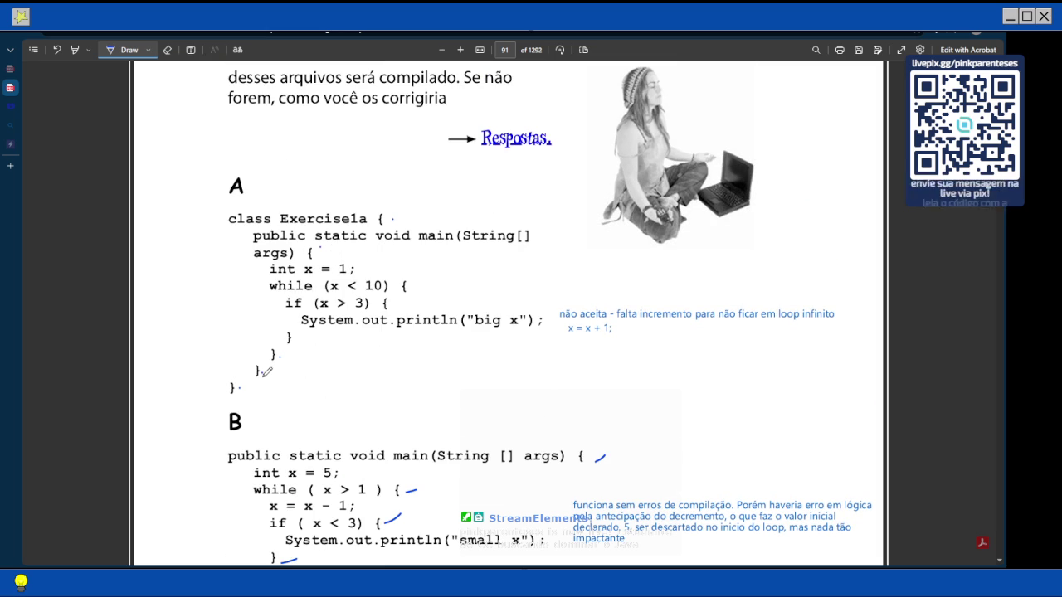
scroll(421, 280, "down", 3)
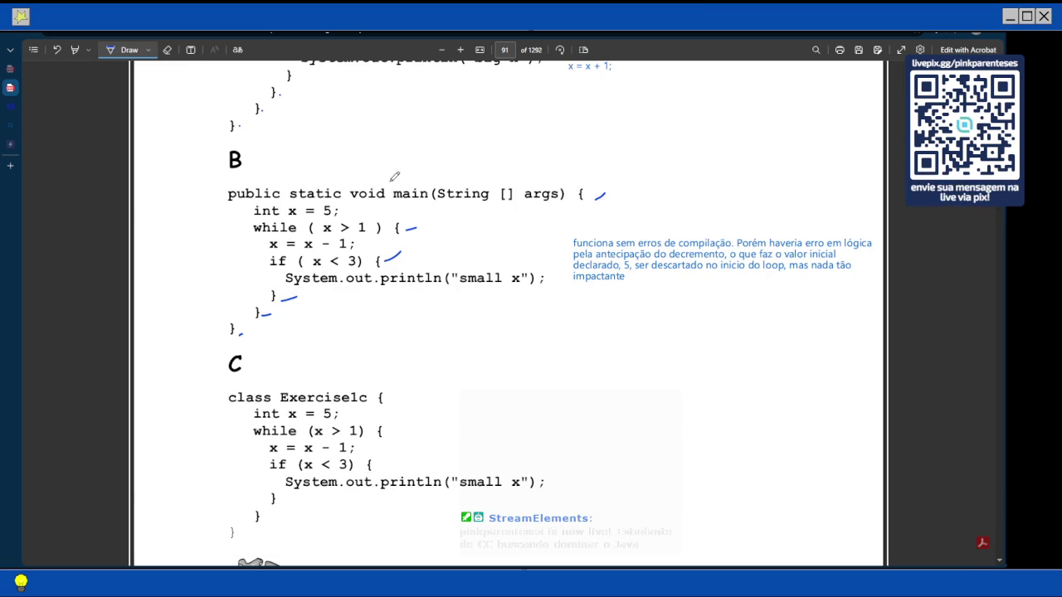
Stop drawing and select all the text of exercise B's note
key("Escape")
scroll(398, 236, "up", 2)
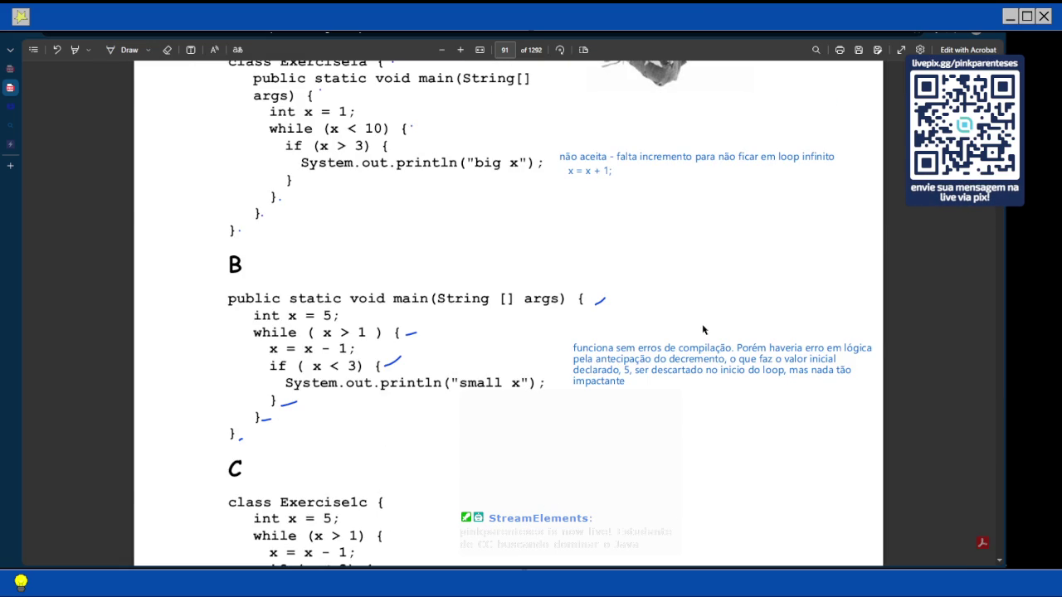
left_click(627, 350)
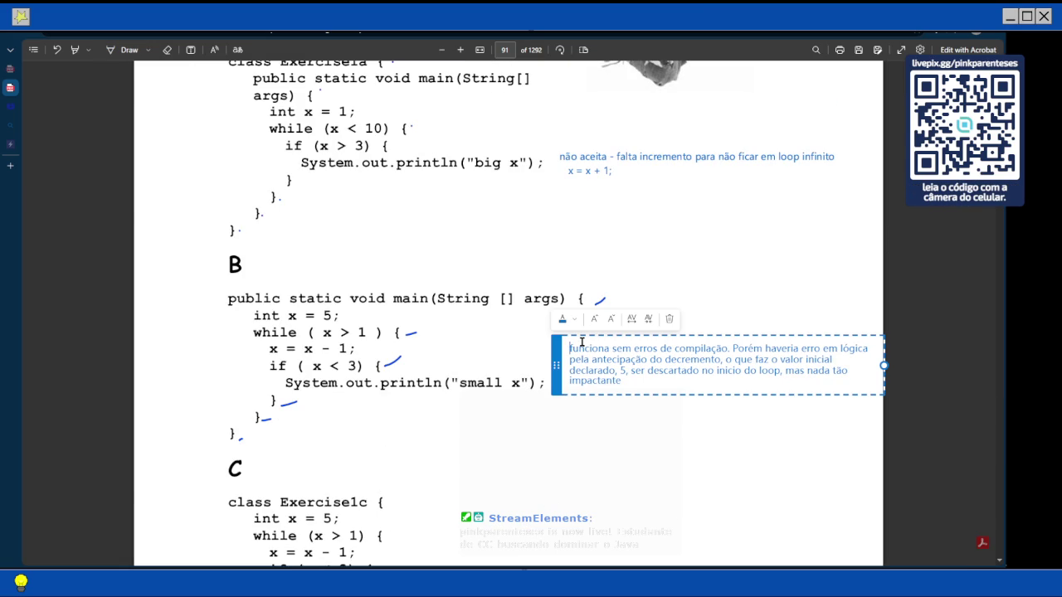
key("shift+Right")
key("shift+Right")
key("shift+Right")
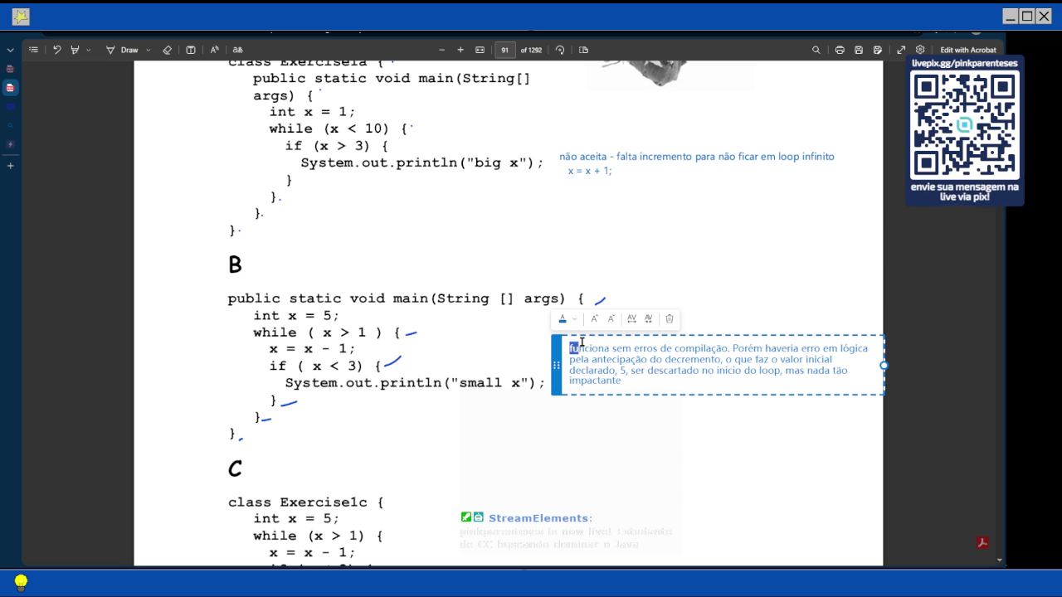
key("ctrl+shift+Right")
key("Left")
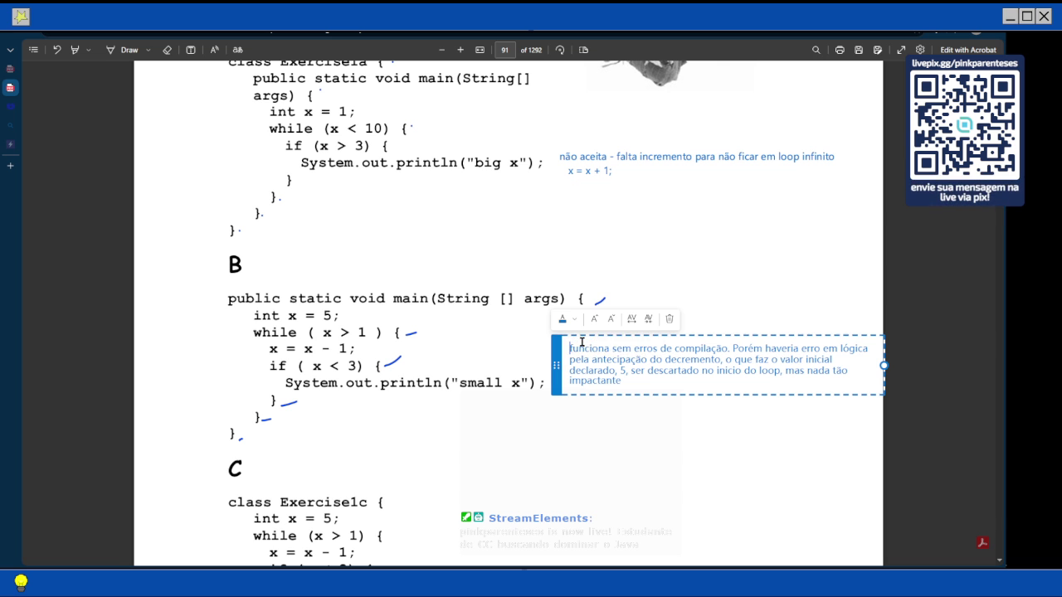
key("shift+Down")
key("shift+Down")
key("shift+Right")
key("shift+Right")
key("shift+Right")
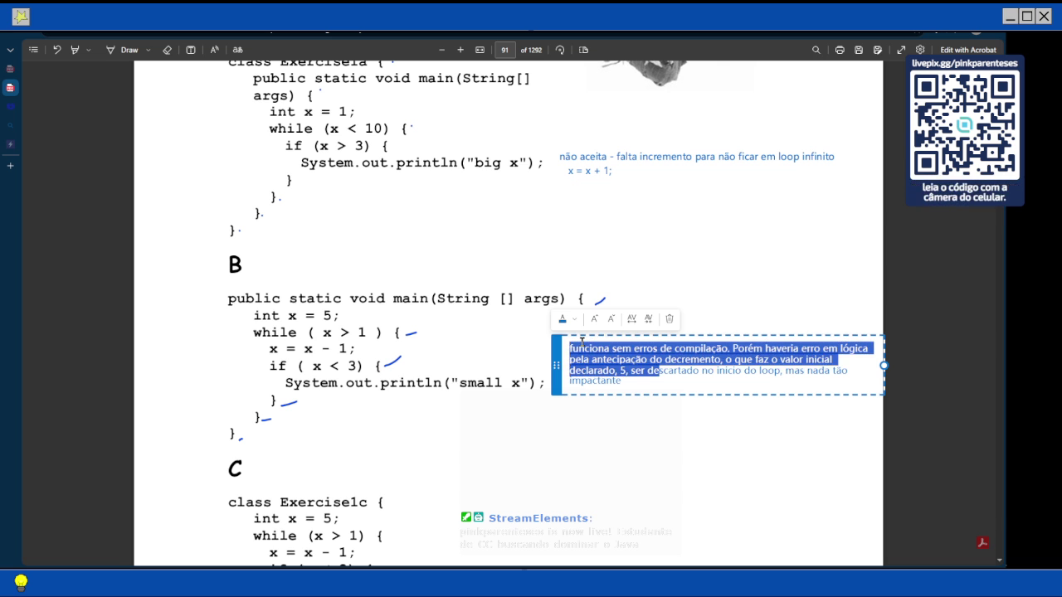
key("shift+Down")
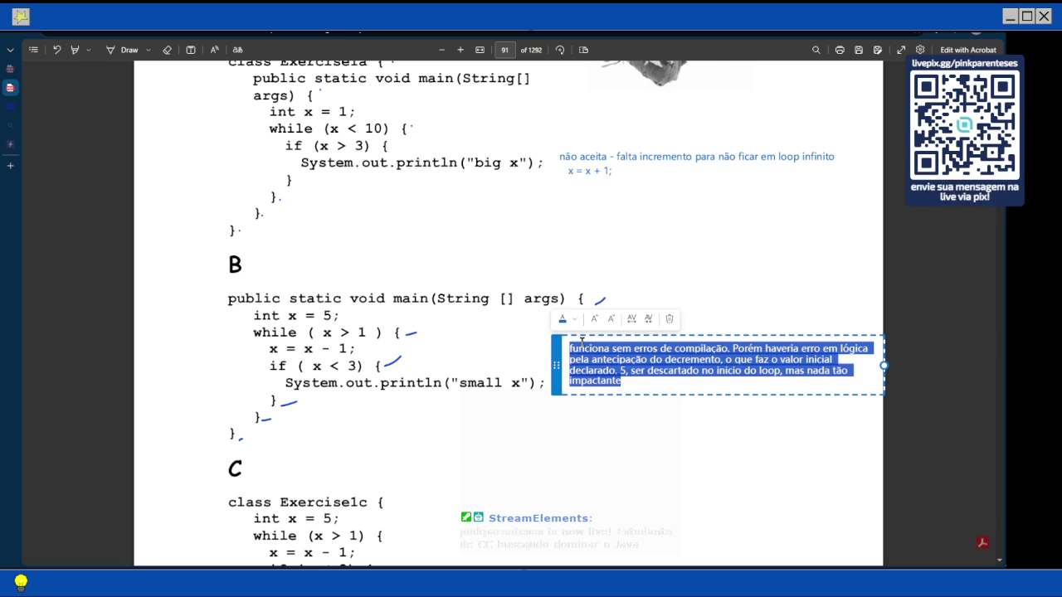
Replace it with 'erro de compilação, falta declarar nome da classe'
type("erro de compilação.")
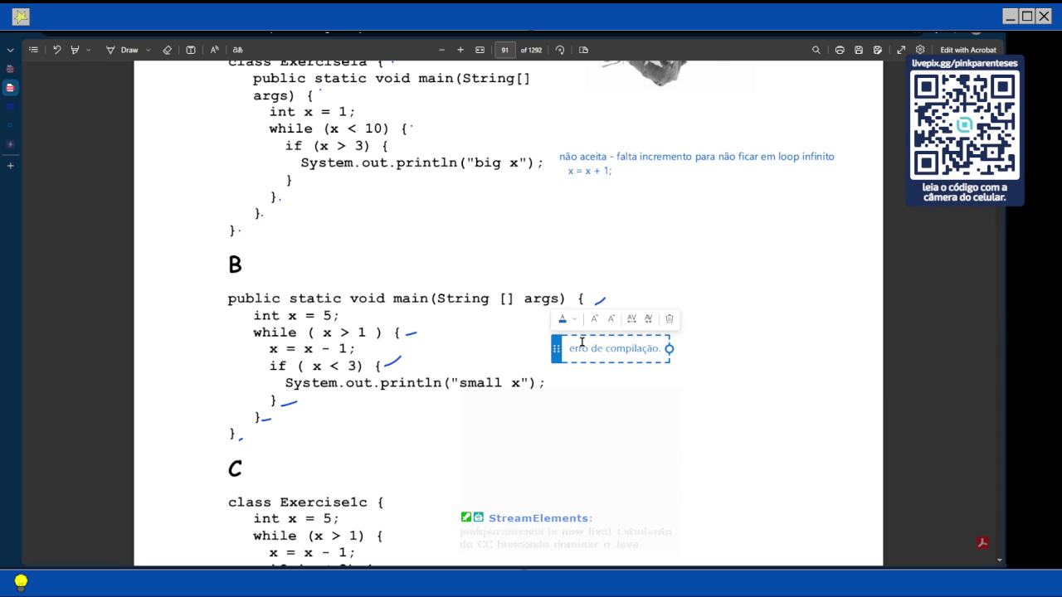
type(" , falta")
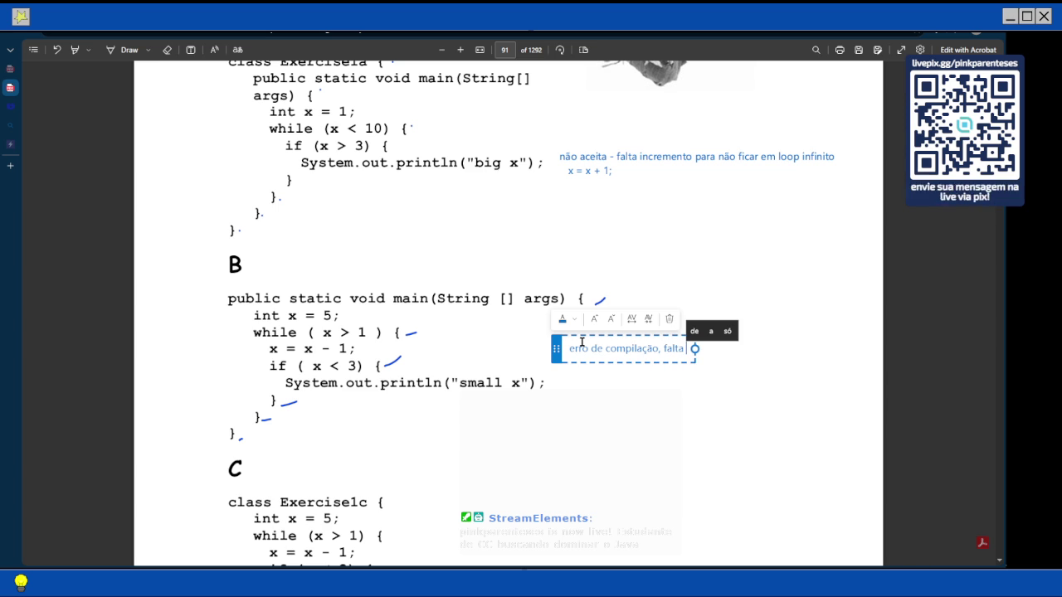
type("declarar")
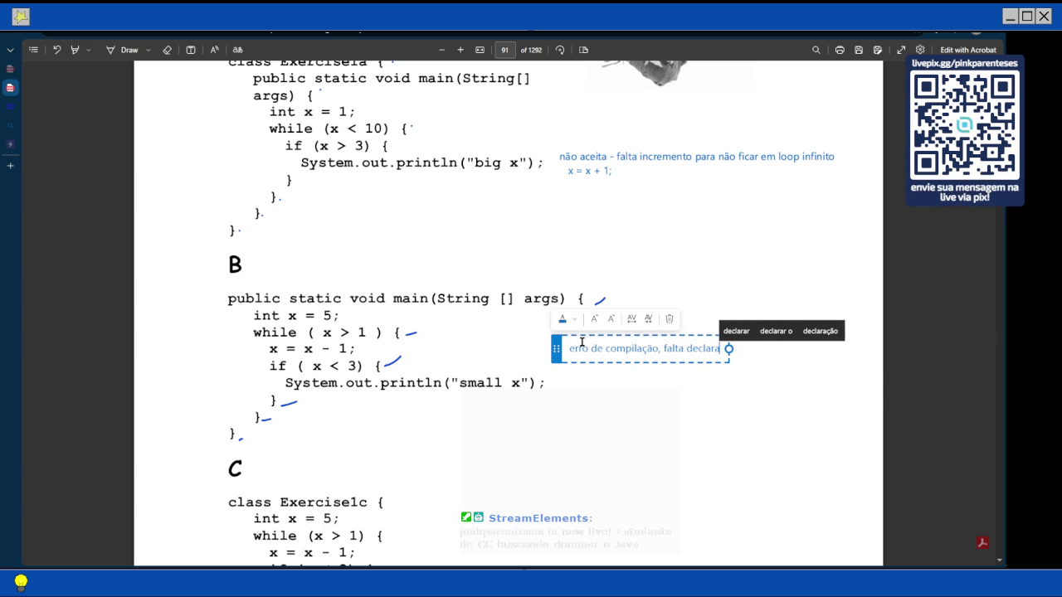
type(" no")
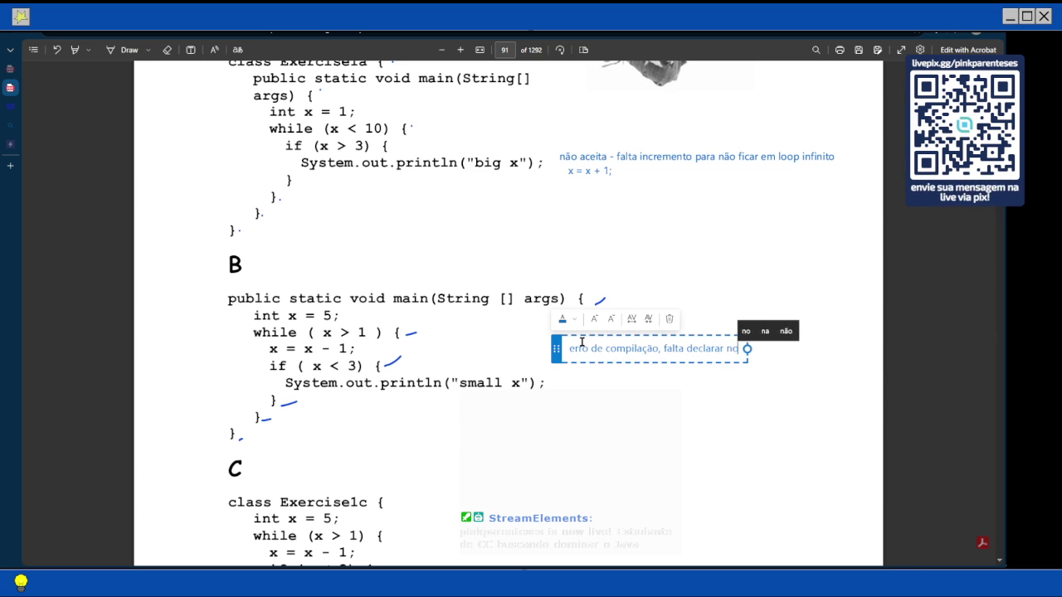
type("me da c")
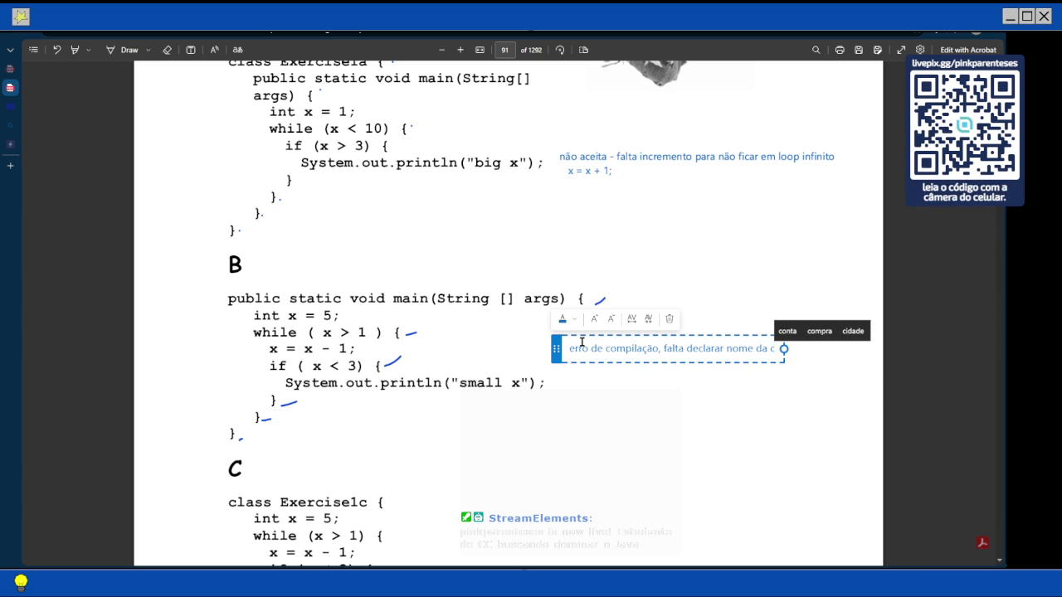
type("lasse")
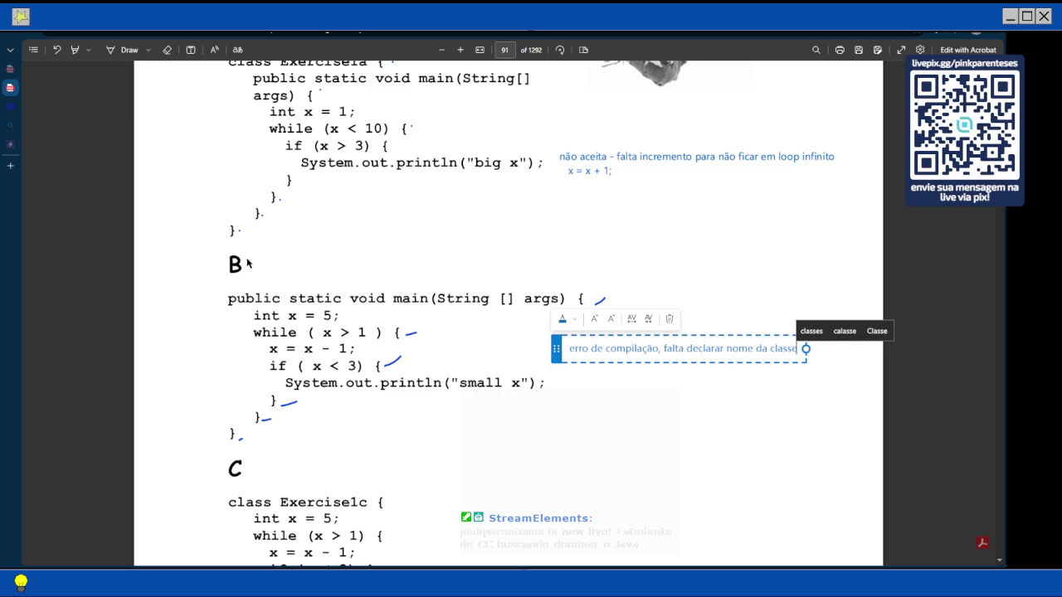
left_click(248, 290)
scroll(242, 283, "up", 1)
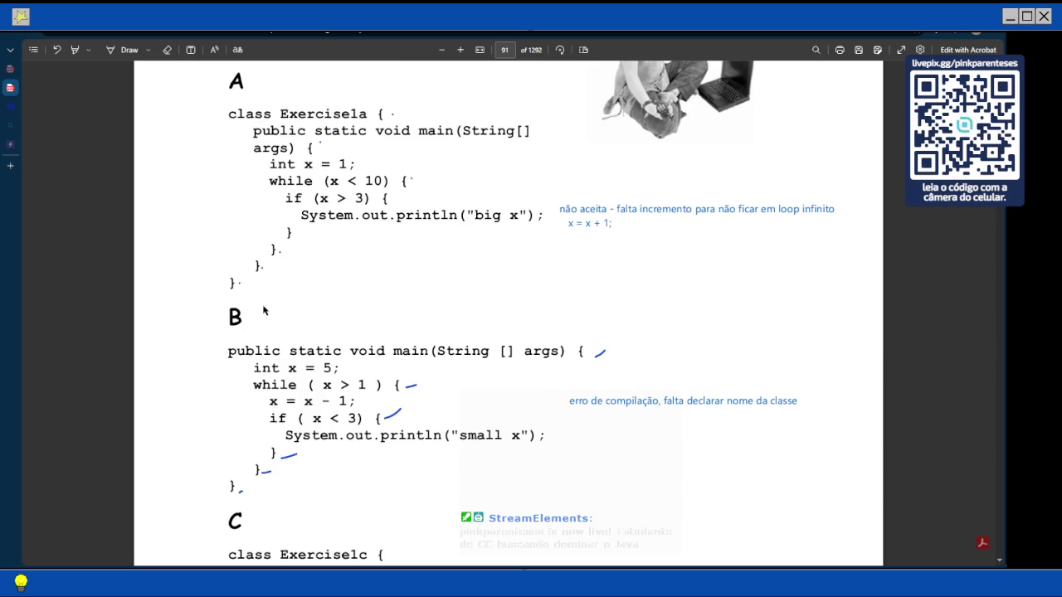
Add a 'class Exercise1b{' line above exercise B's main method
left_click(191, 52)
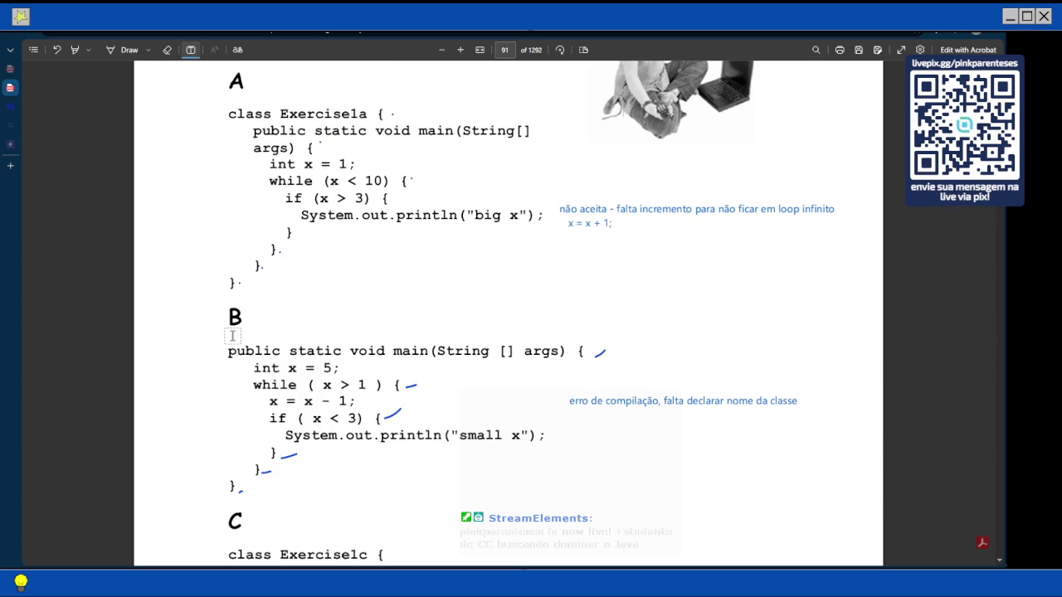
left_click(233, 336)
type("eclass")
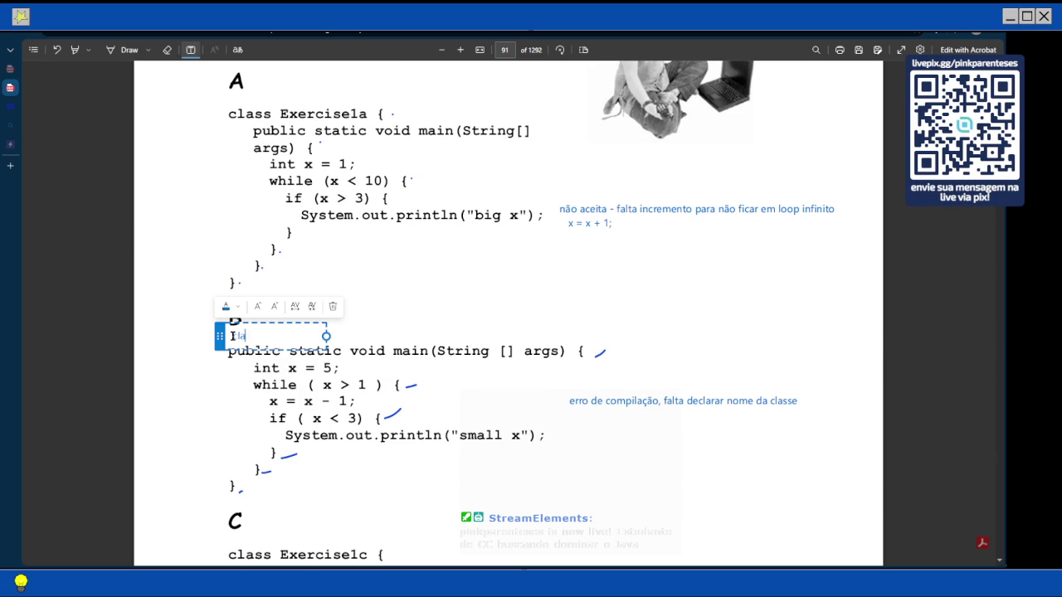
type(" Ex")
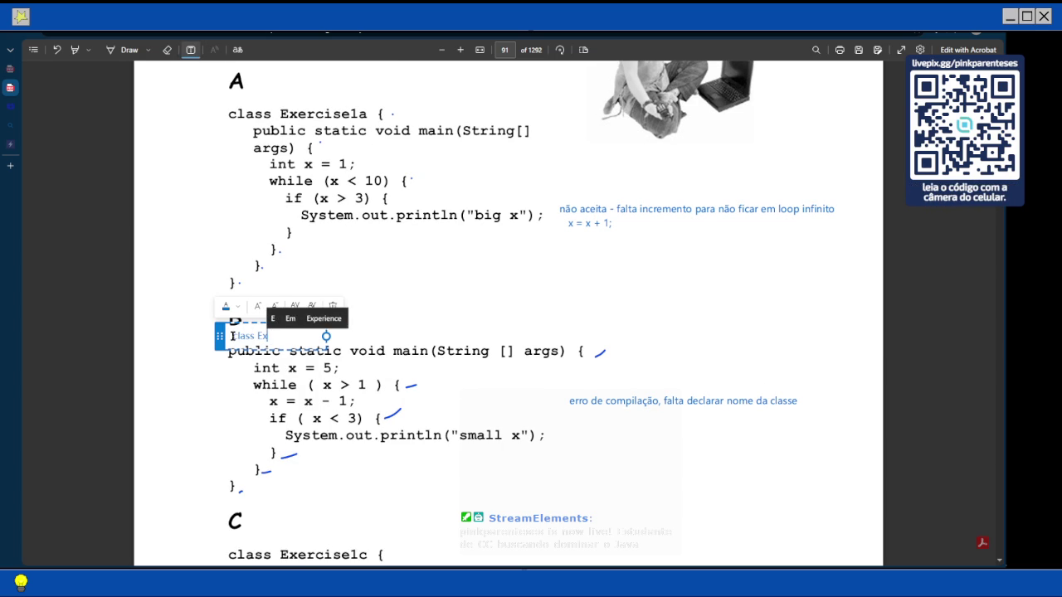
type("ercise")
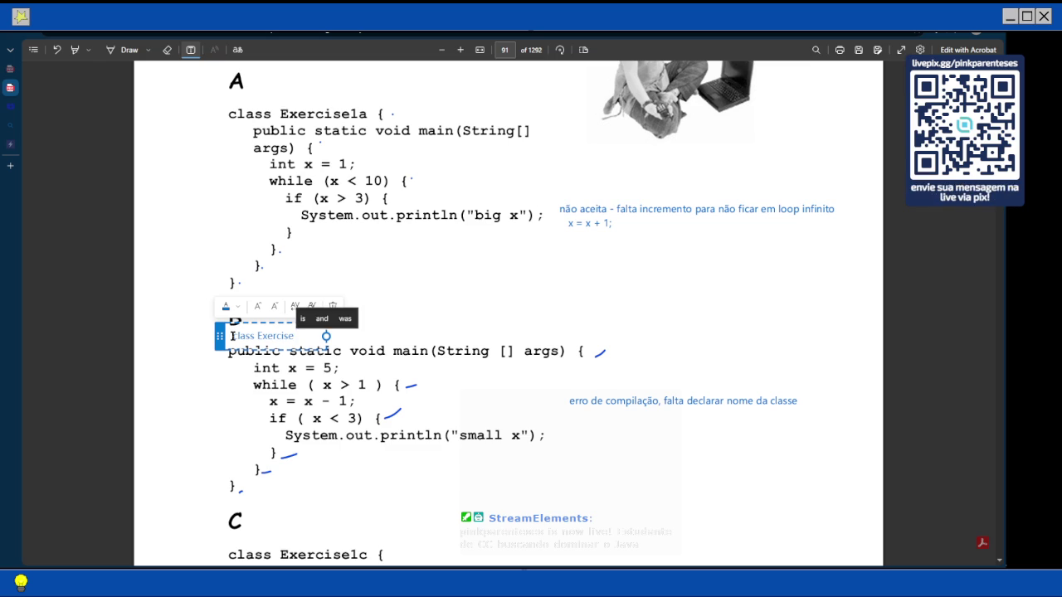
type("1b{")
Add a closing '}' text box below exercise B's last brace
scroll(162, 501, "down", 3)
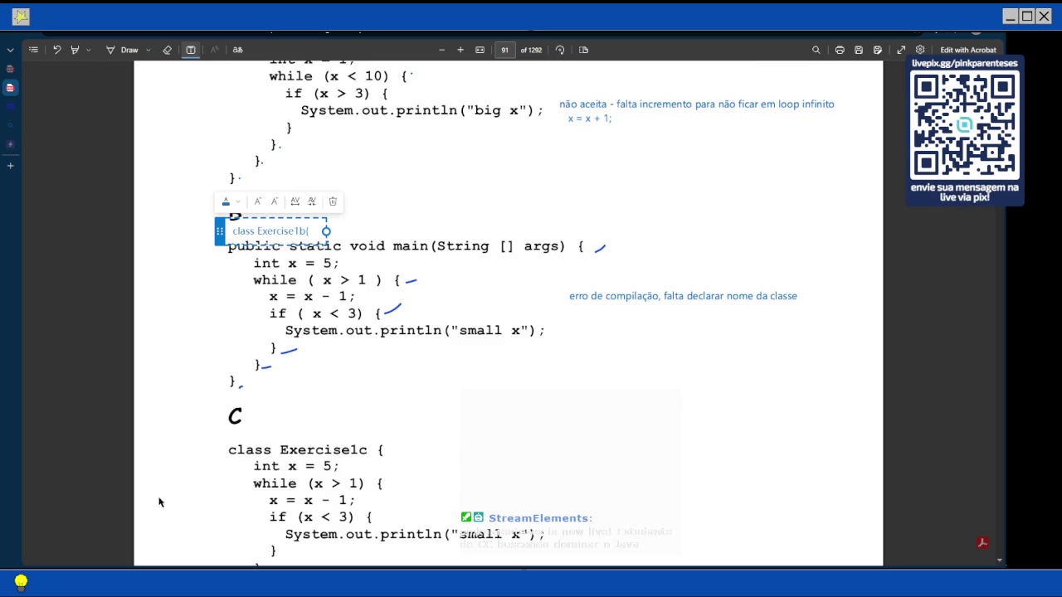
left_click(222, 395)
type("}")
scroll(326, 377, "down", 5)
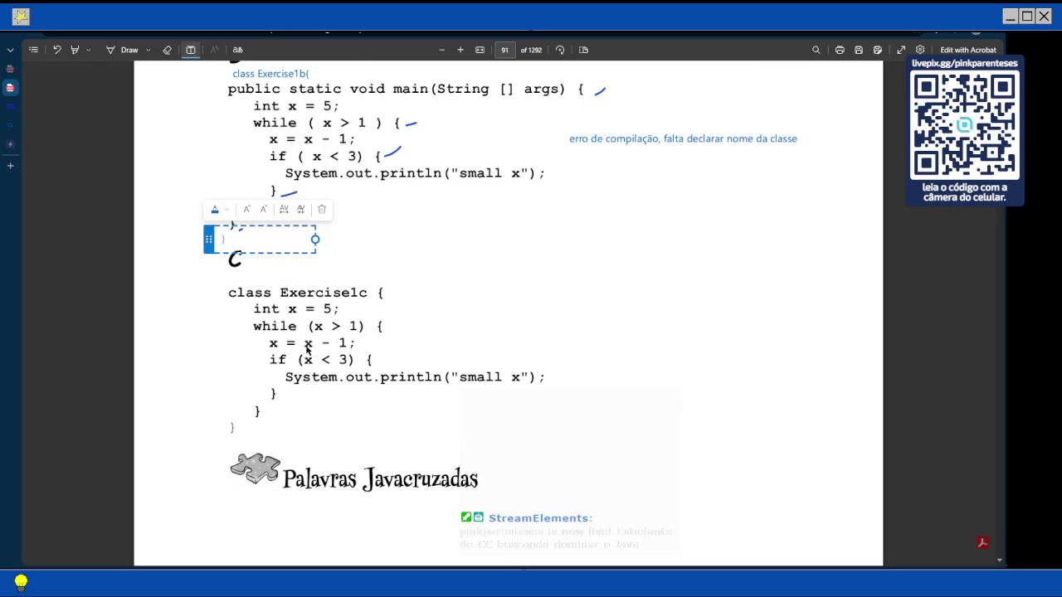
key("Escape")
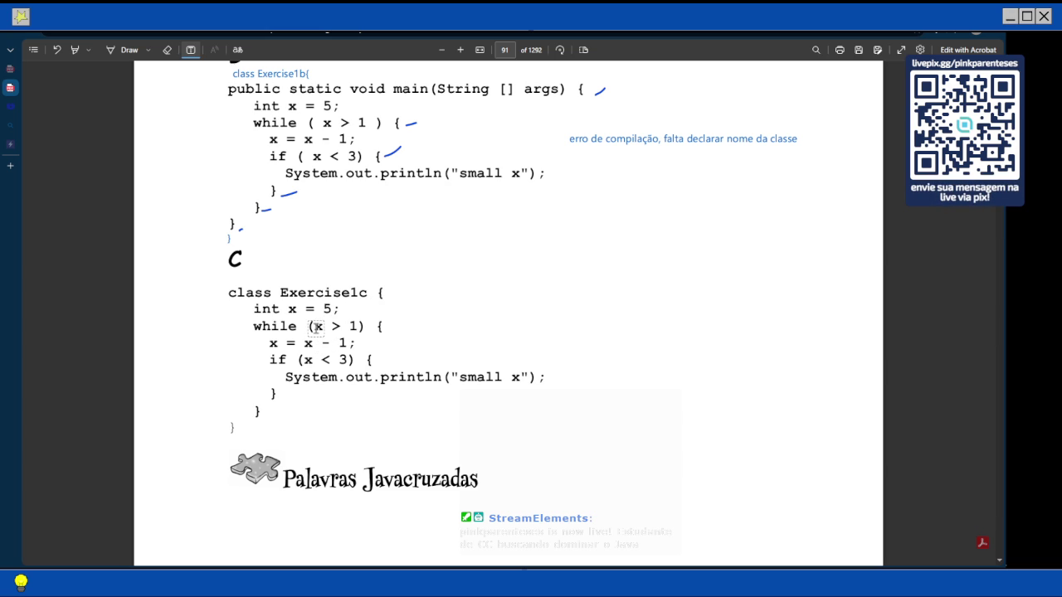
scroll(284, 328, "down", 1)
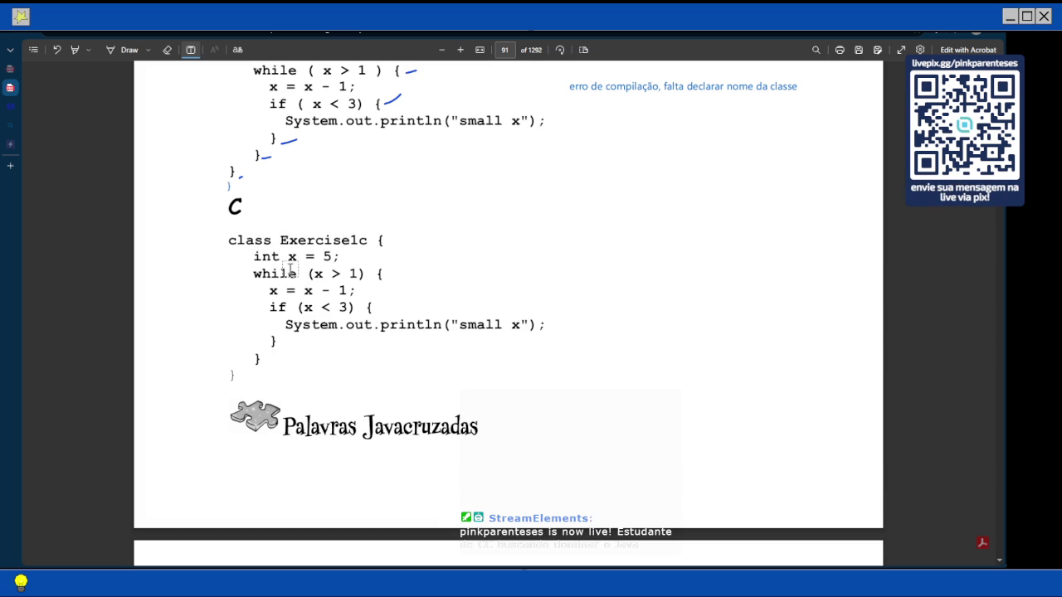
Note beside the Exercise1c code: 'falta método main para chamar a execução do código'
scroll(290, 269, "up", 3)
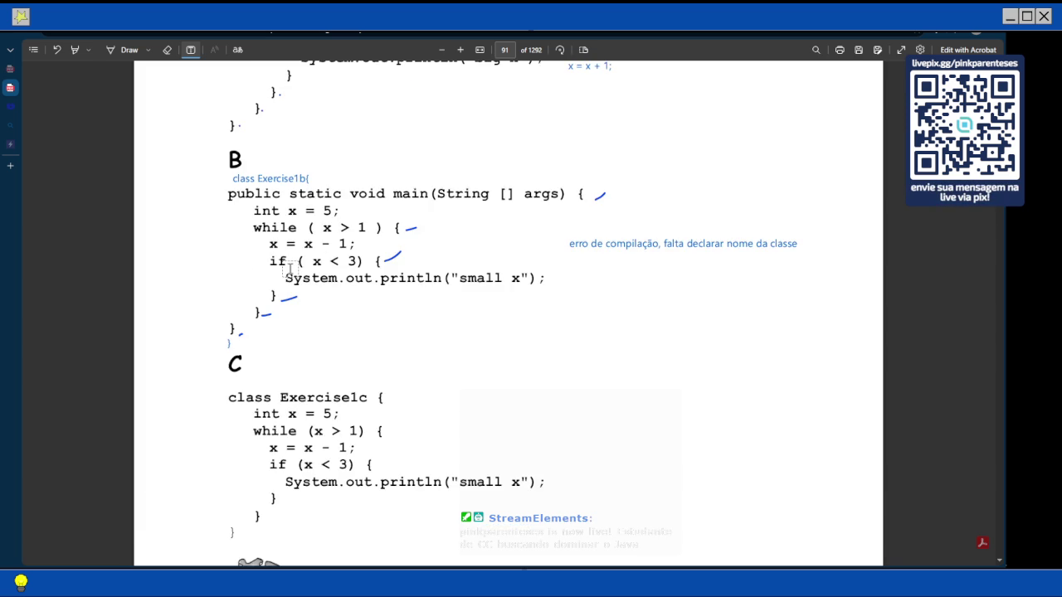
scroll(280, 216, "up", 3)
scroll(282, 132, "down", 6)
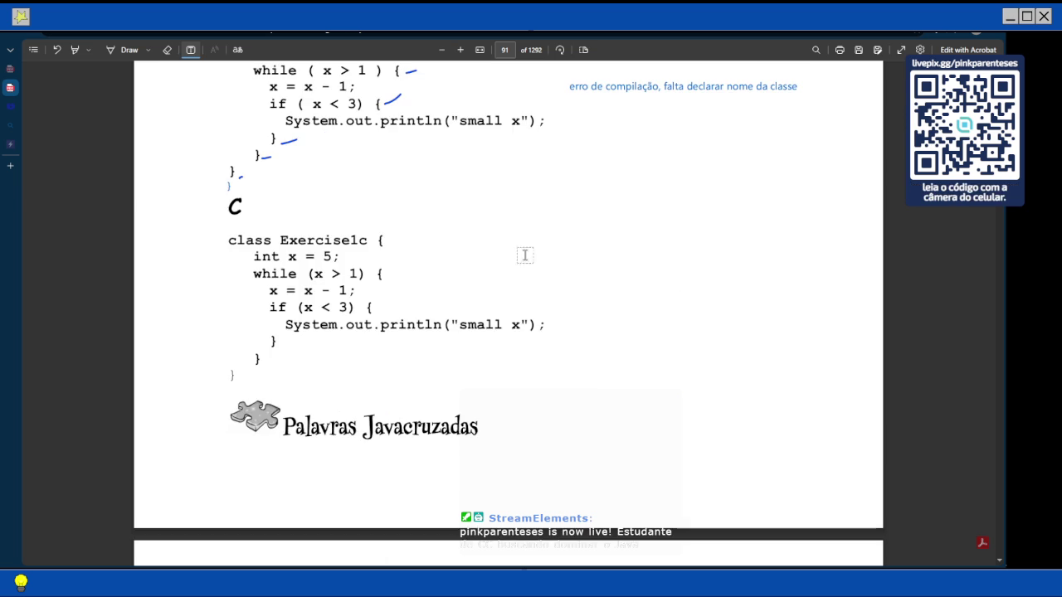
left_click(540, 251)
type("falta método main para chamar a e")
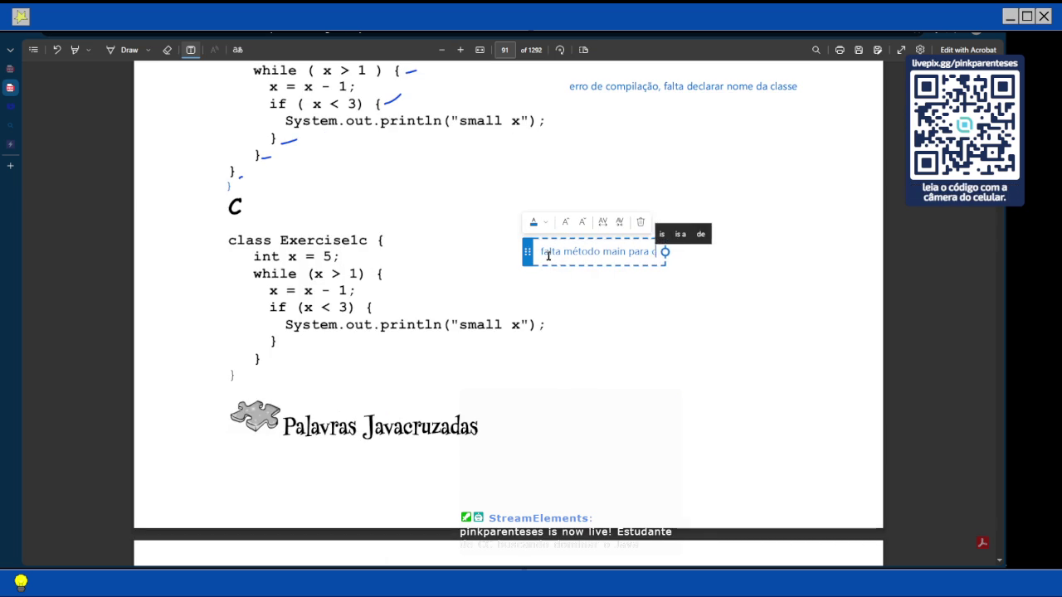
type("xecuçã")
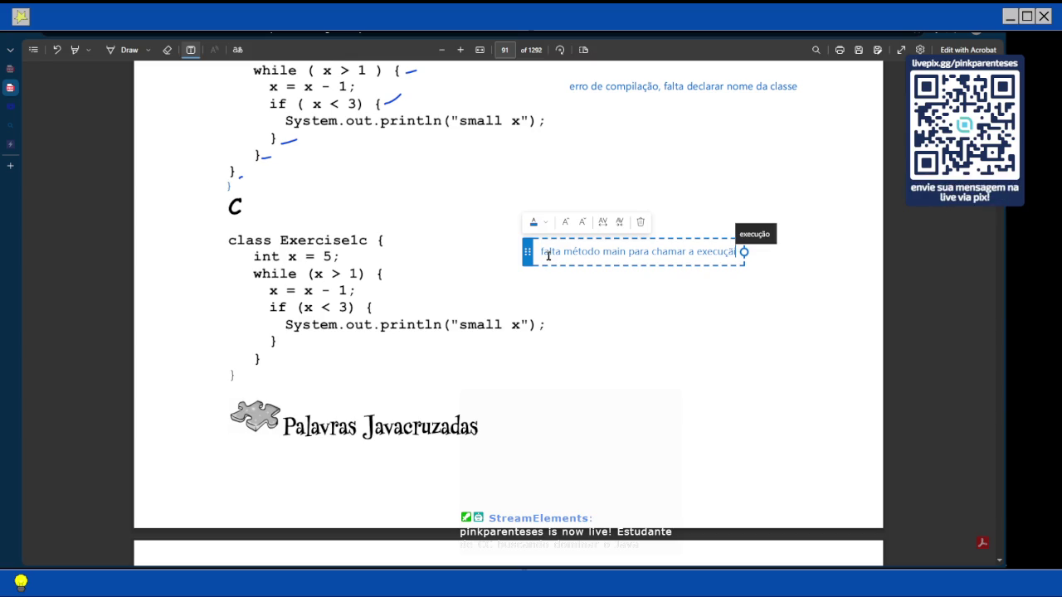
type("o do código")
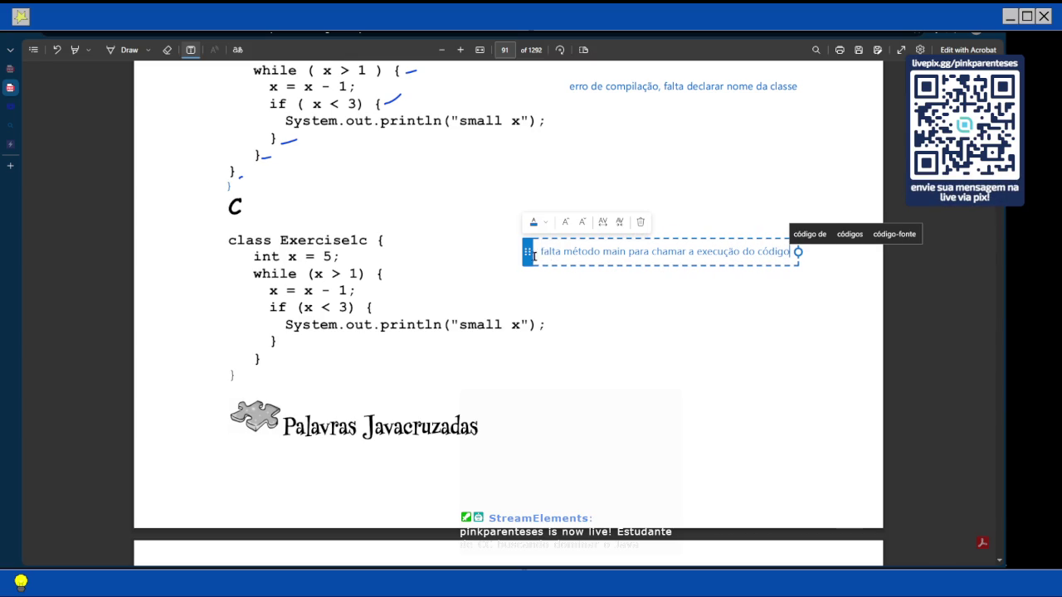
left_click(414, 297)
scroll(319, 149, "up", 3)
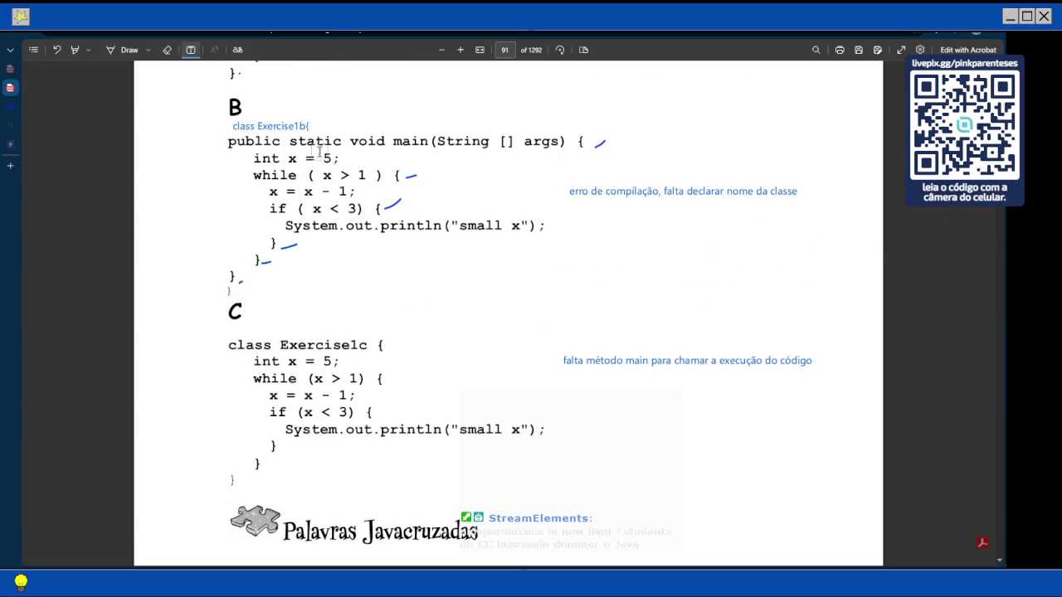
scroll(402, 445, "down", 2)
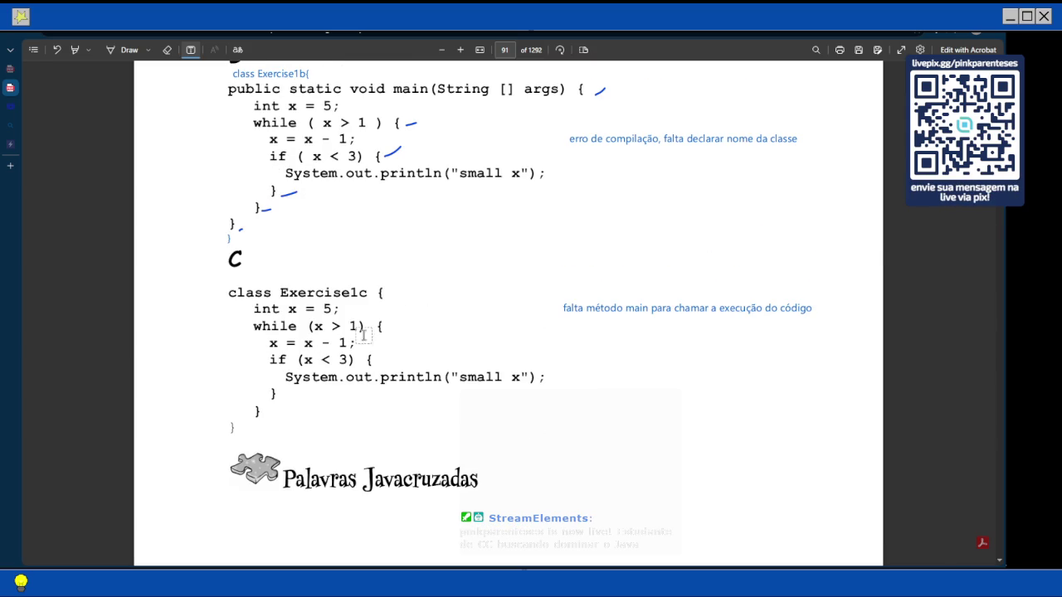
Add 'public static void main(String[] args){' positioned just under the class Exercise1c header
left_click(390, 299)
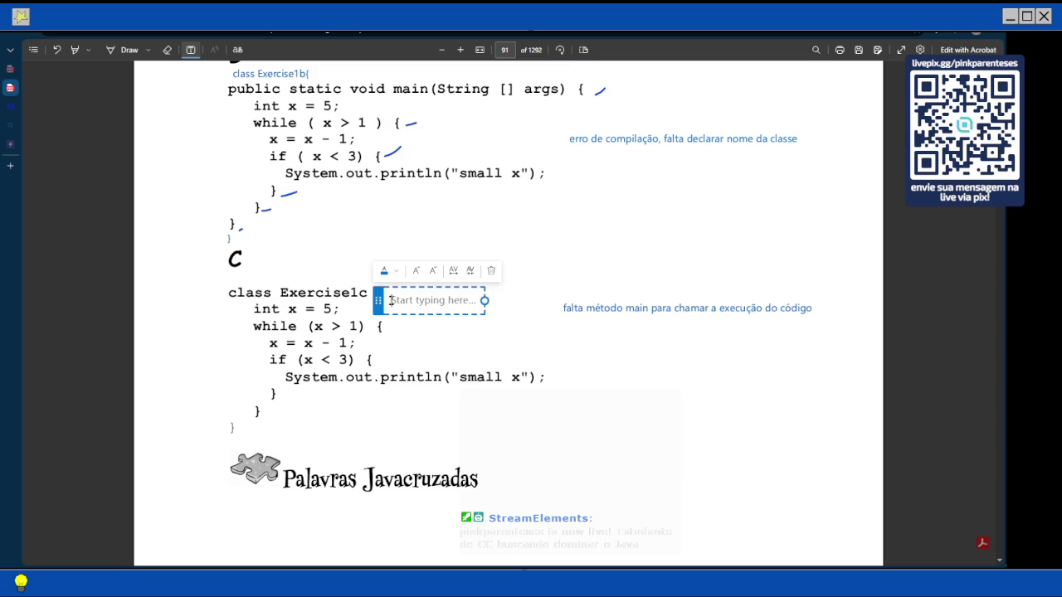
type("public static void main(){")
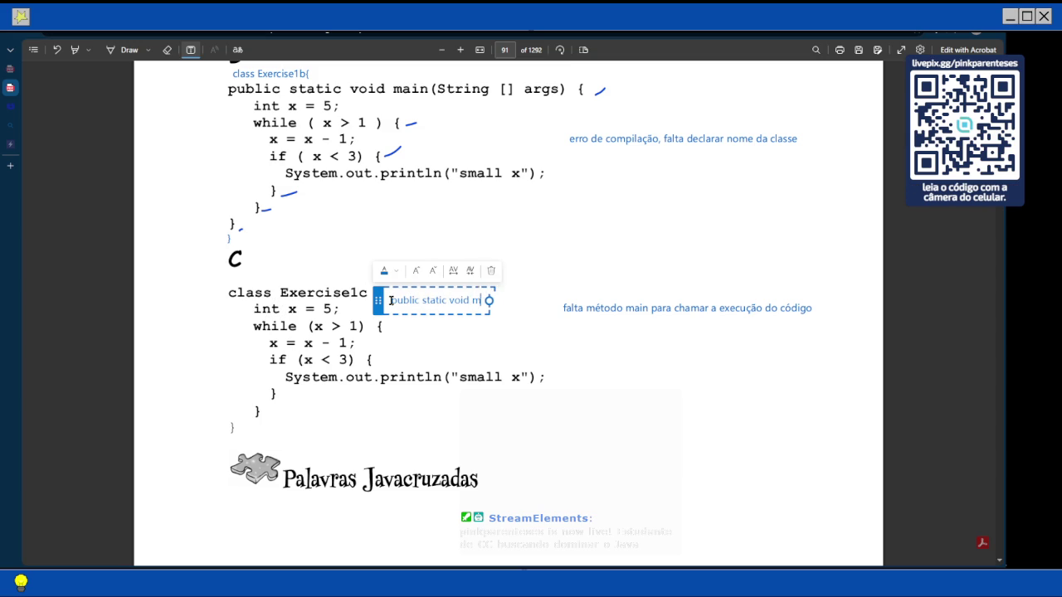
key("BackSpace")
key("BackSpace")
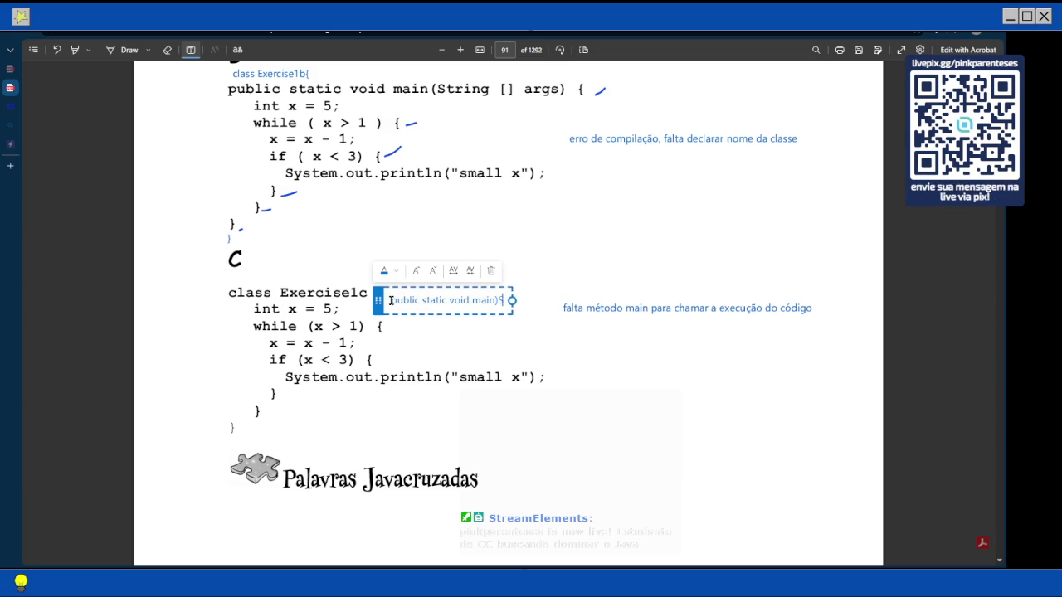
type("Strin")
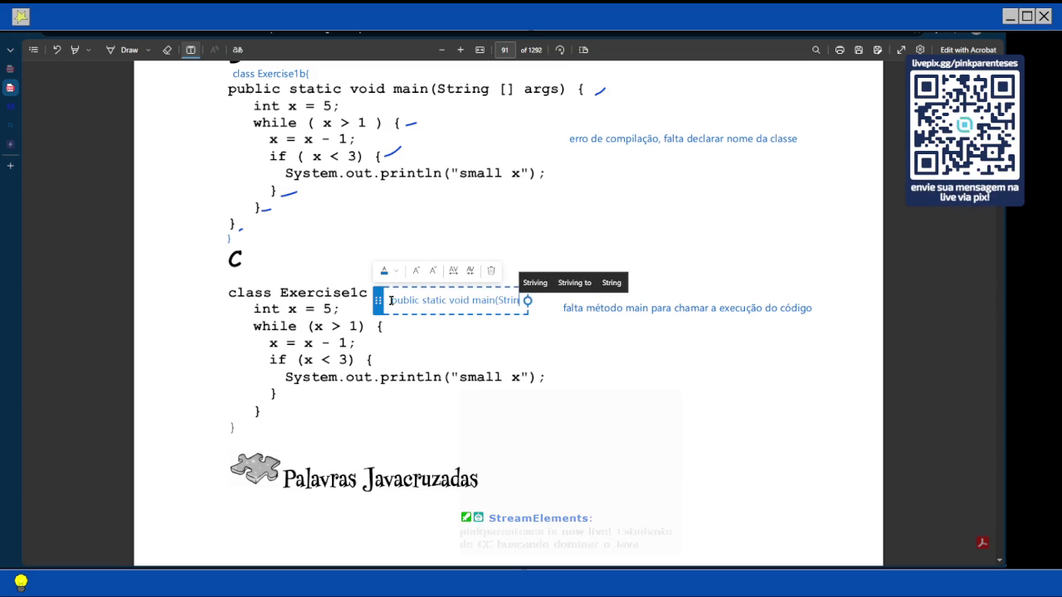
type("g[] arg")
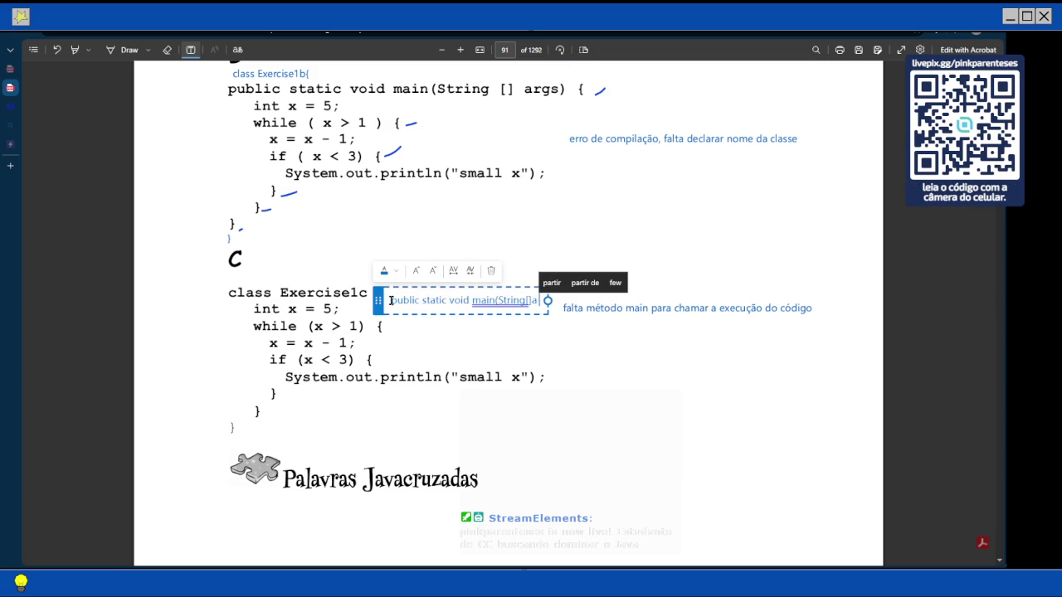
type("s")
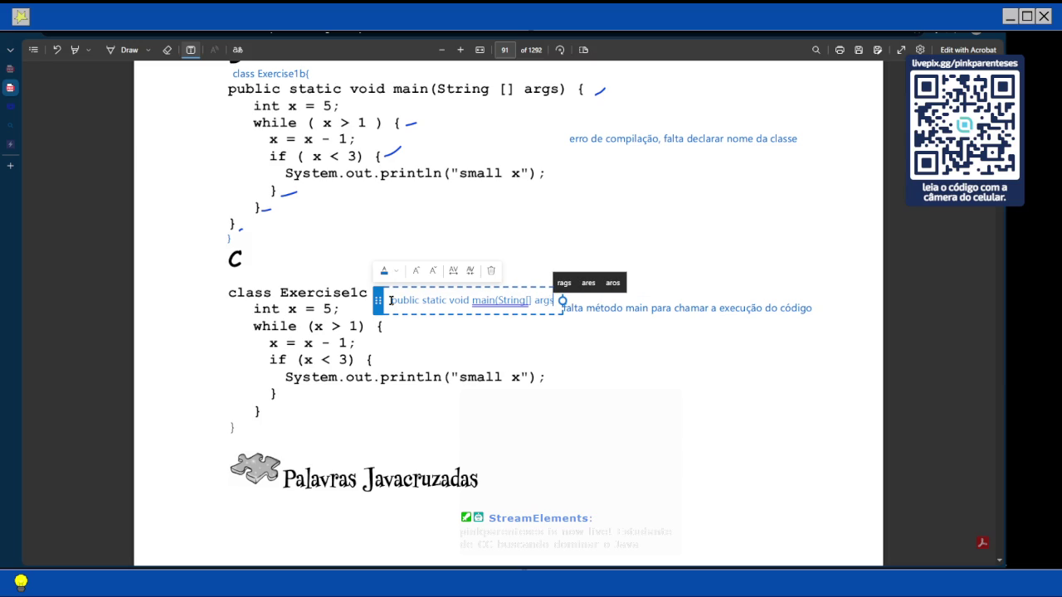
type(")")
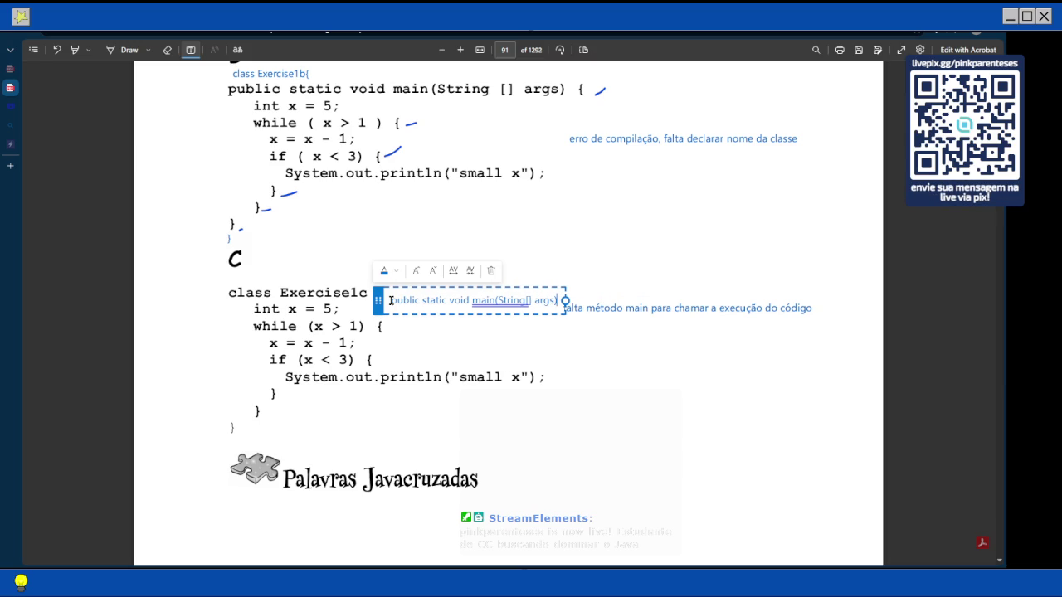
type("{")
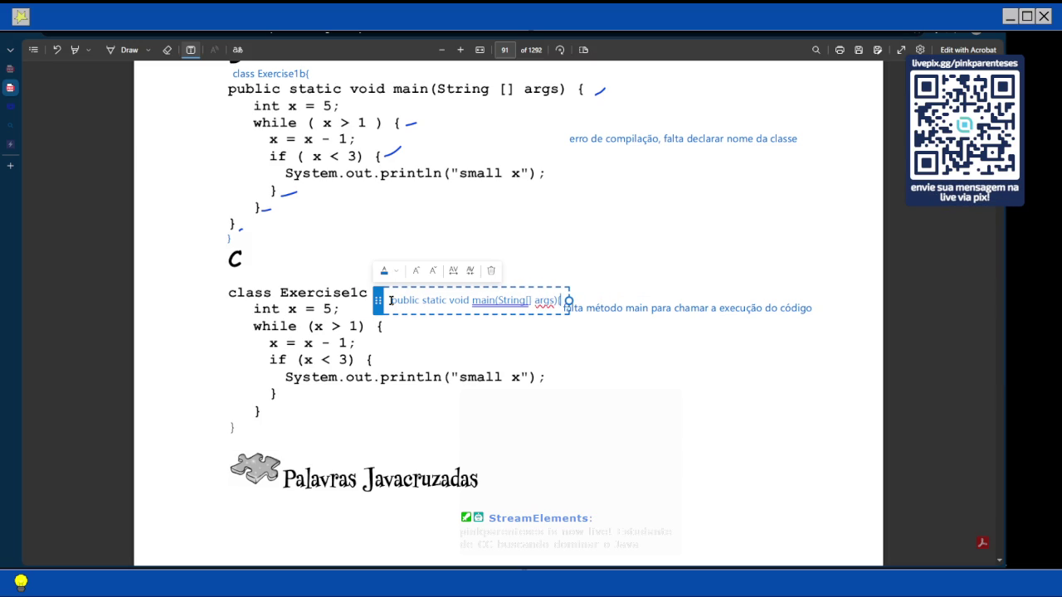
mouse_move(377, 299)
left_mouse_down()
mouse_move(238, 300)
mouse_move(257, 300)
left_mouse_up()
left_click(243, 421)
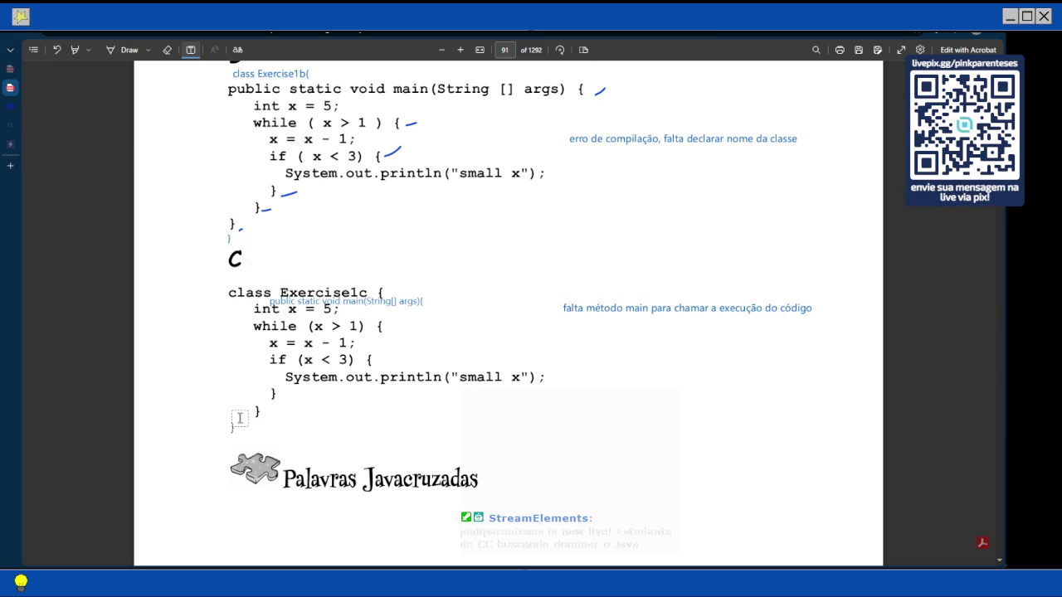
Add a closing '}' text box near the end of the Exercise1c code
left_click(242, 421)
type("}")
left_click(406, 468)
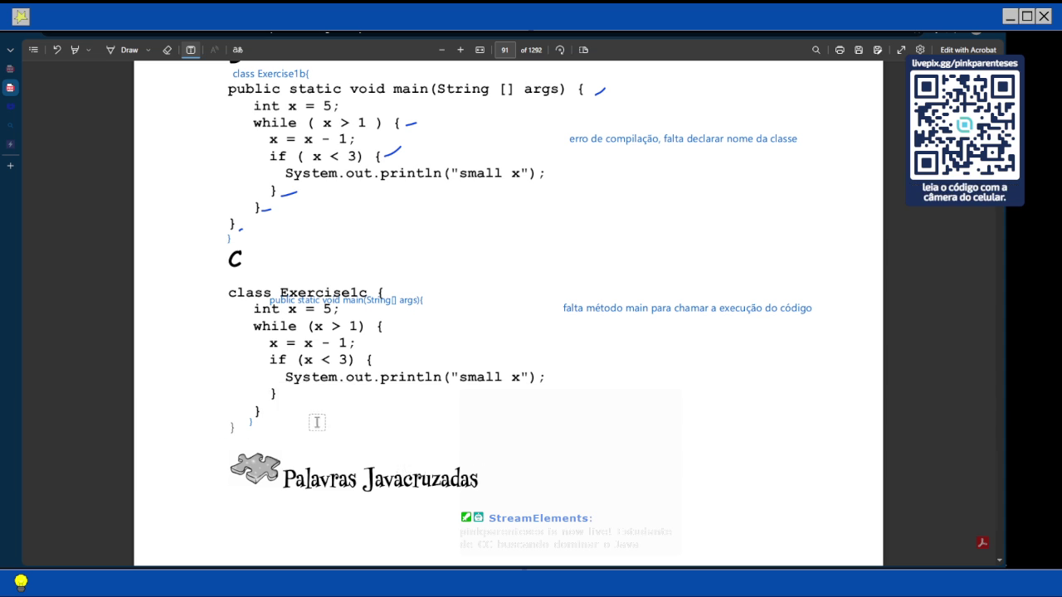
scroll(296, 429, "down", 1)
Scroll past the Palavras Javacruzadas heading to page 92's Verticais clue list
scroll(300, 431, "down", 5)
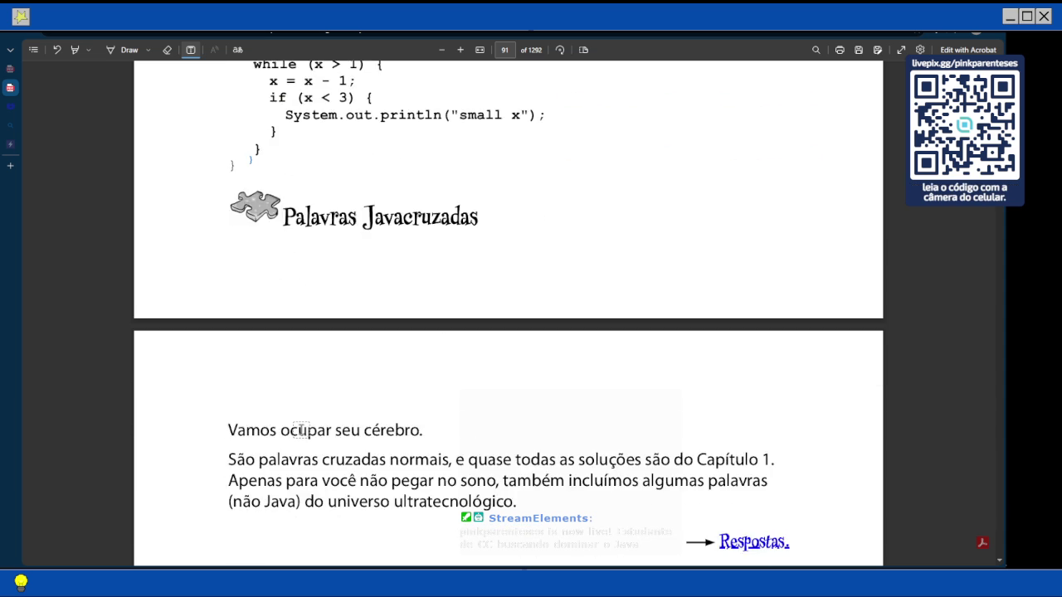
scroll(306, 377, "down", 1)
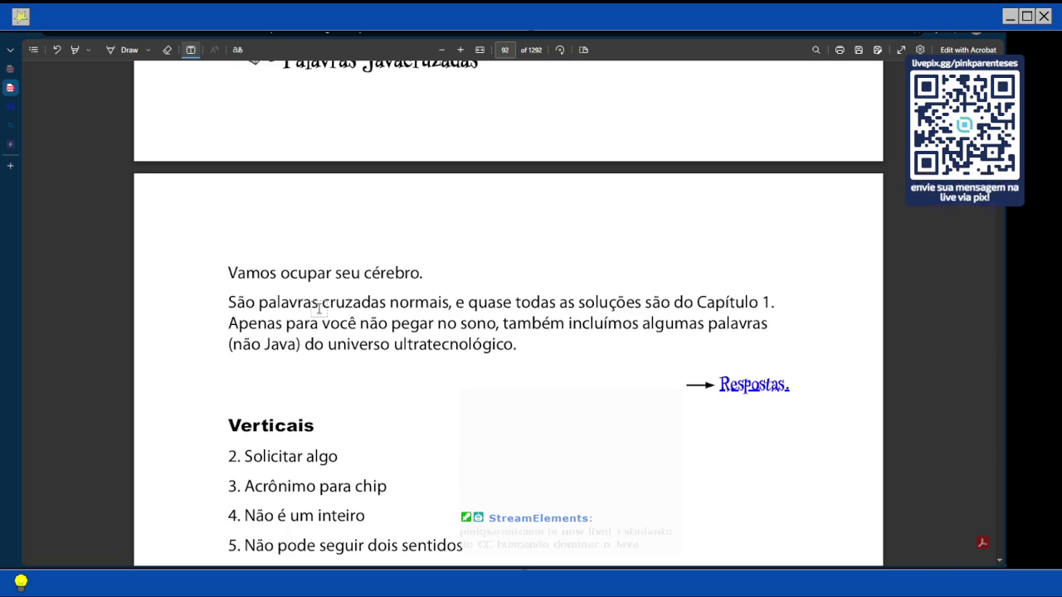
scroll(623, 287, "down", 1)
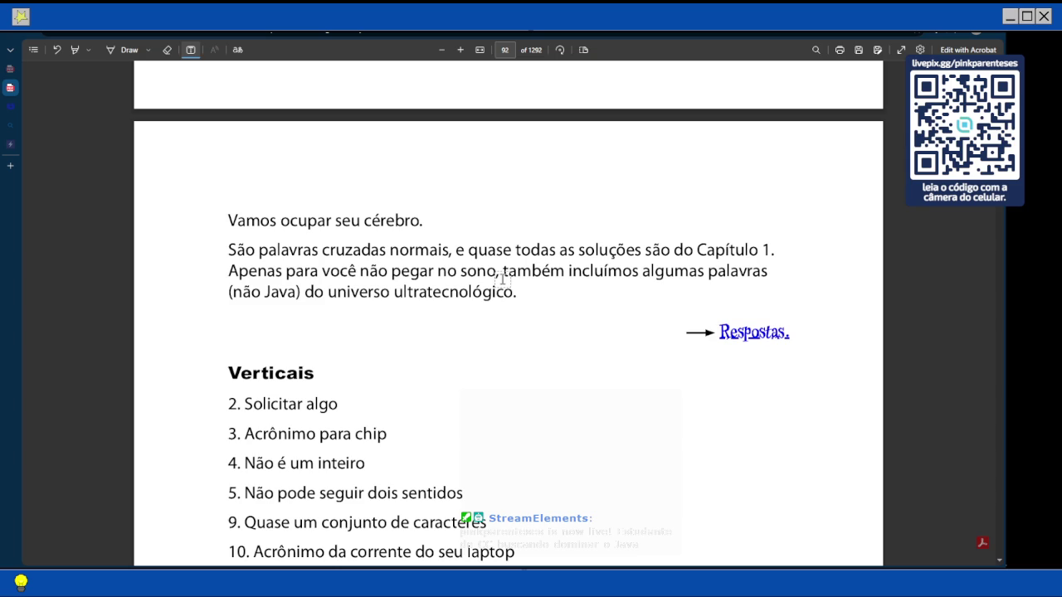
scroll(501, 279, "down", 2)
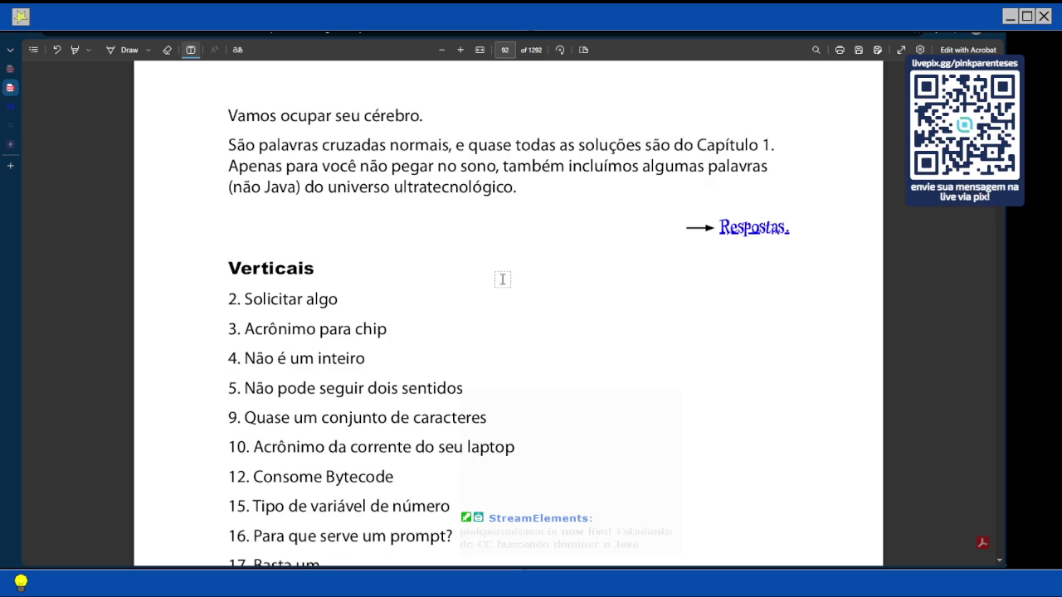
scroll(502, 280, "down", 2)
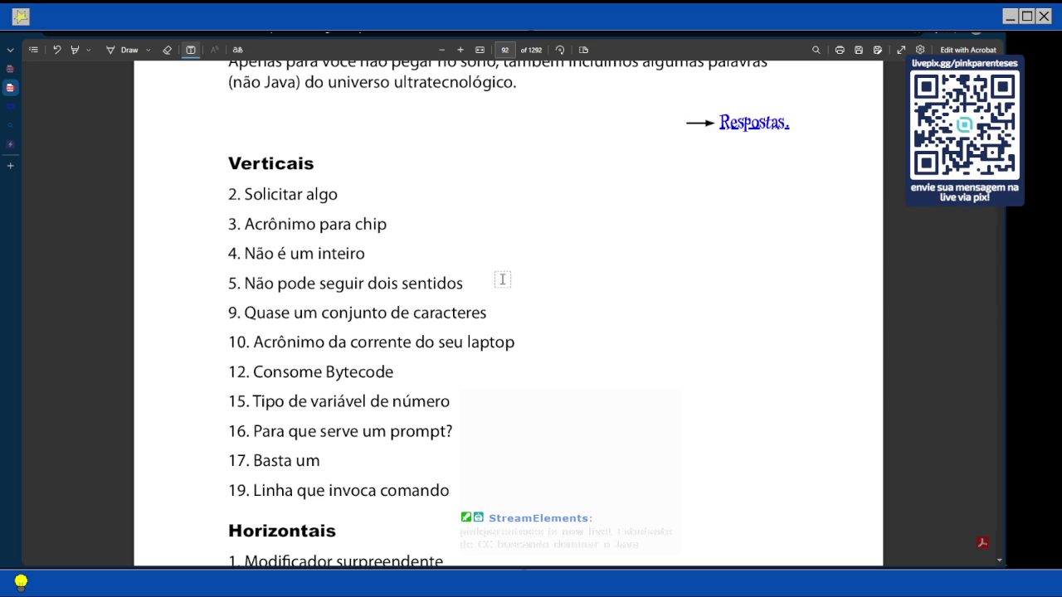
scroll(502, 280, "down", 4)
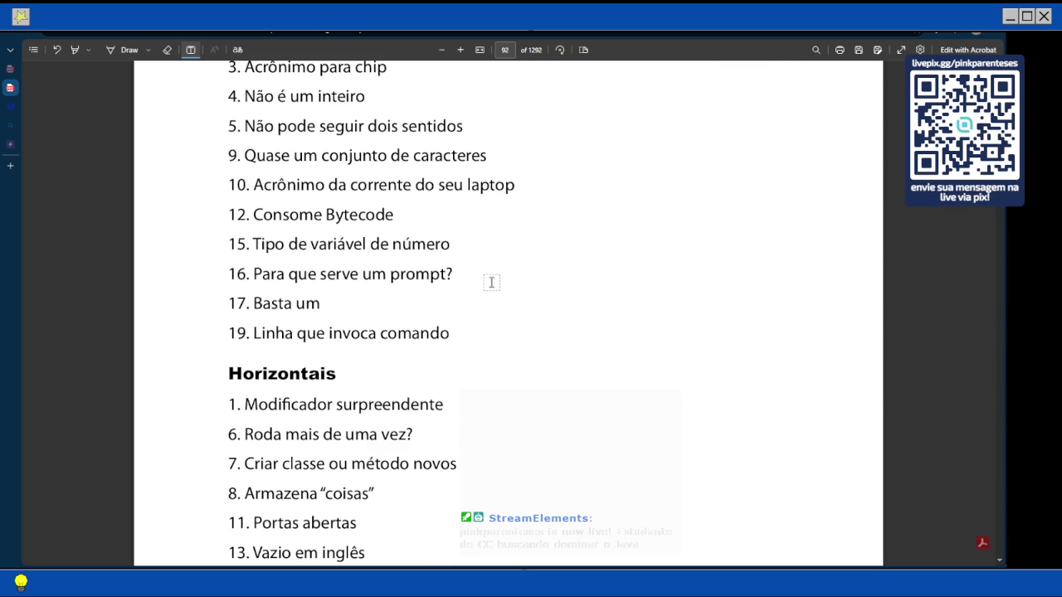
scroll(491, 282, "down", 3)
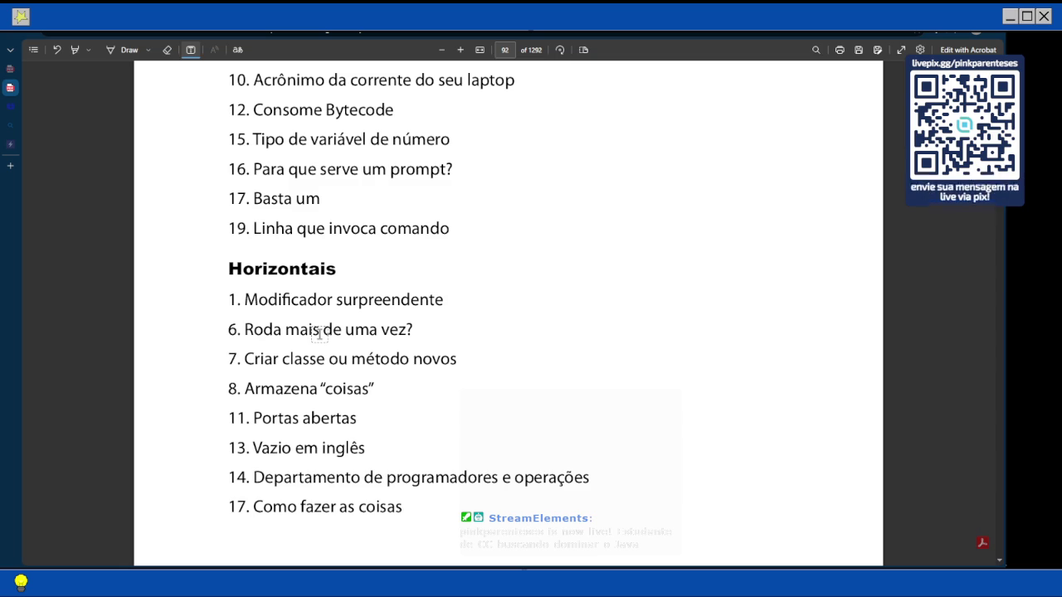
scroll(305, 381, "down", 1)
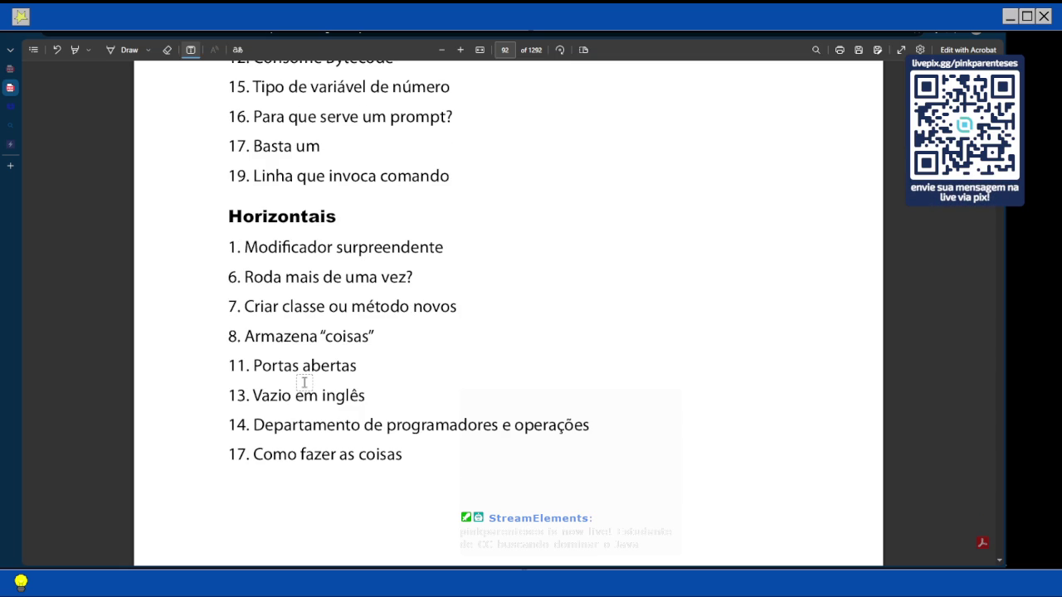
scroll(339, 295, "down", 4)
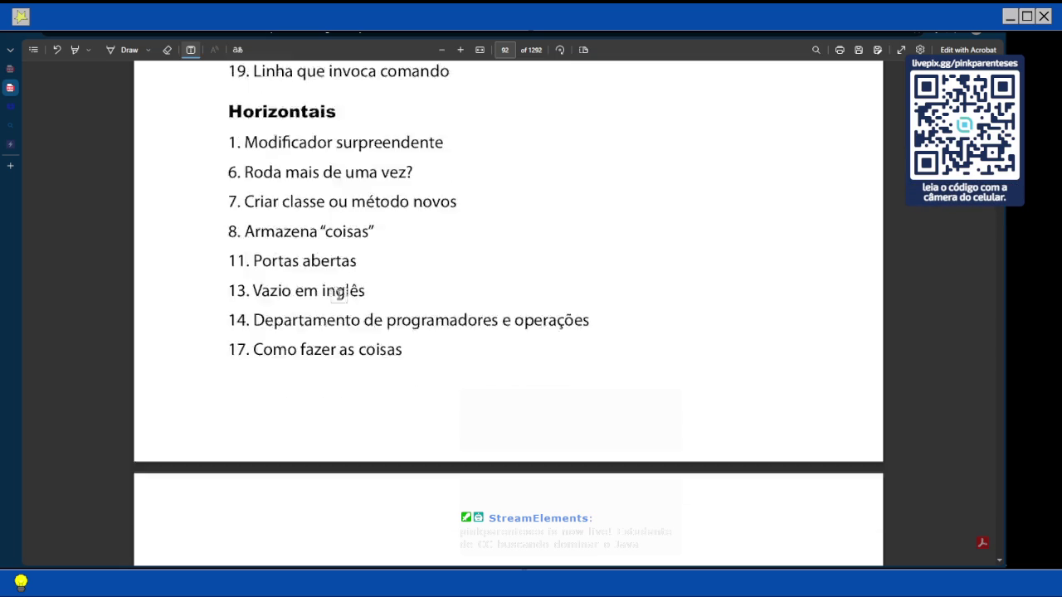
scroll(339, 296, "up", 7)
scroll(339, 296, "down", 15)
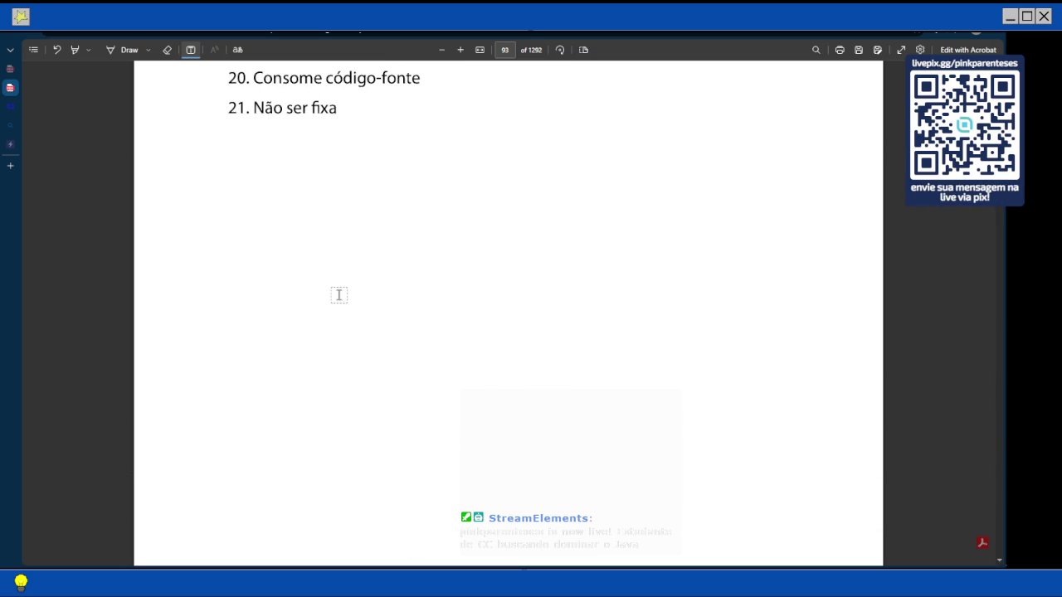
scroll(339, 295, "down", 1)
scroll(339, 296, "up", 5)
scroll(339, 295, "down", 4)
scroll(339, 295, "down", 6)
scroll(339, 295, "up", 10)
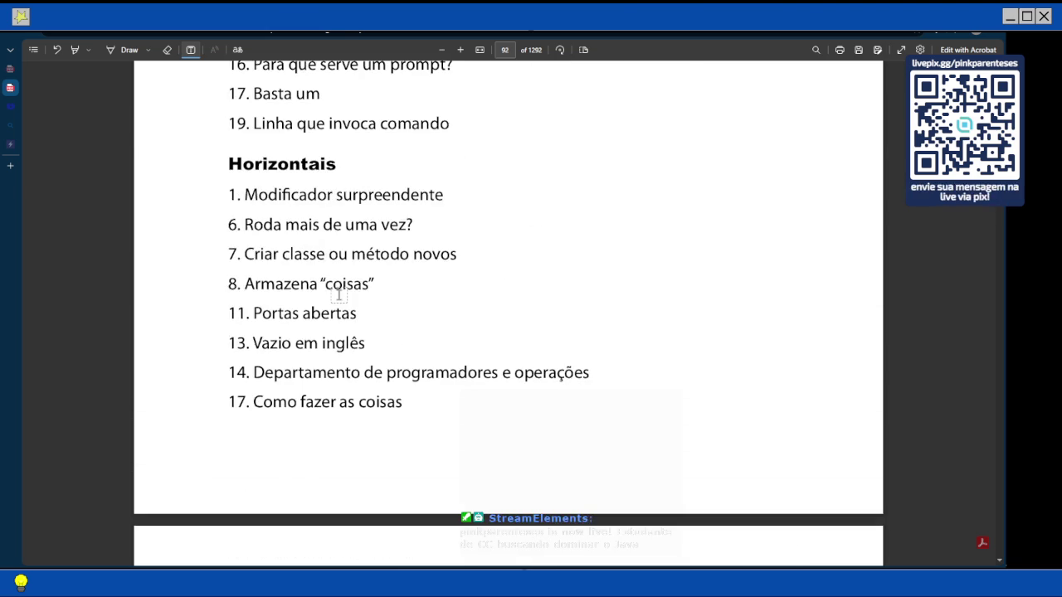
scroll(338, 296, "down", 3)
scroll(338, 295, "down", 3)
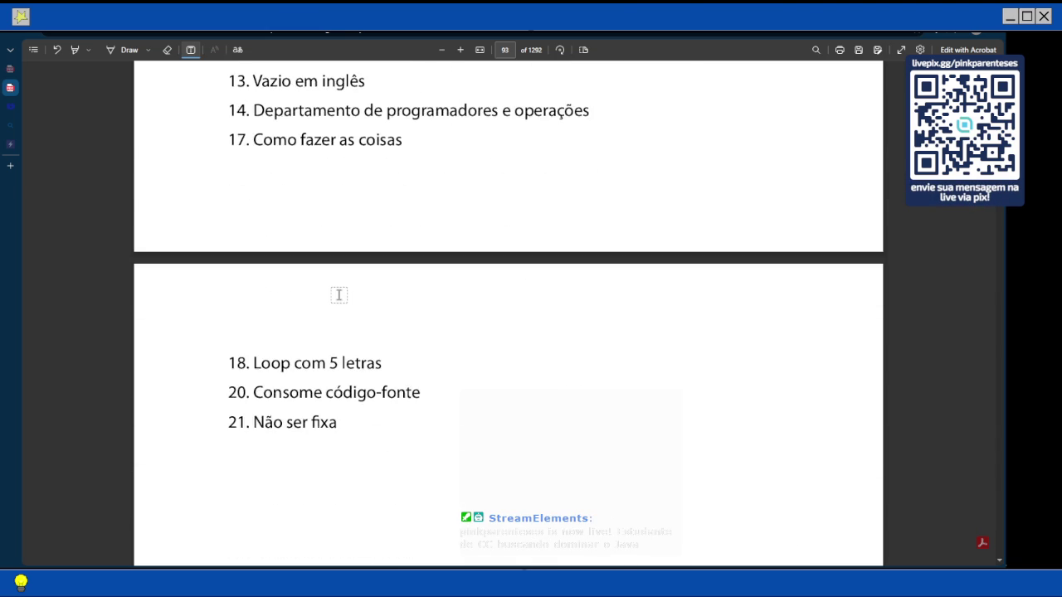
scroll(372, 228, "down", 1)
scroll(372, 227, "up", 10)
scroll(372, 228, "down", 8)
scroll(371, 228, "down", 4)
scroll(372, 228, "down", 14)
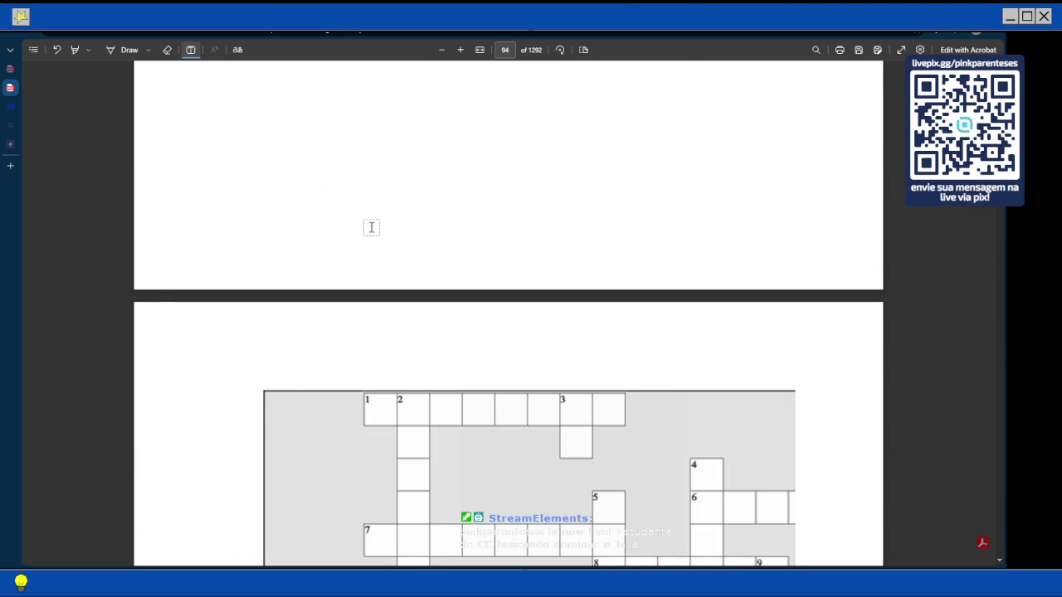
scroll(373, 263, "down", 2)
scroll(373, 263, "down", 1)
scroll(373, 278, "up", 18)
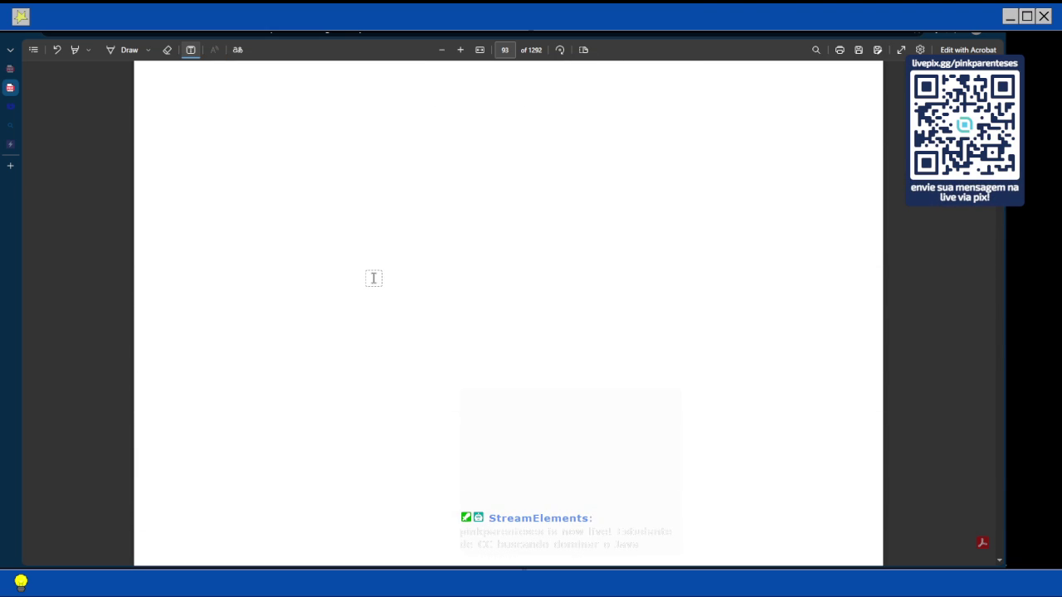
scroll(373, 278, "down", 6)
scroll(374, 278, "up", 3)
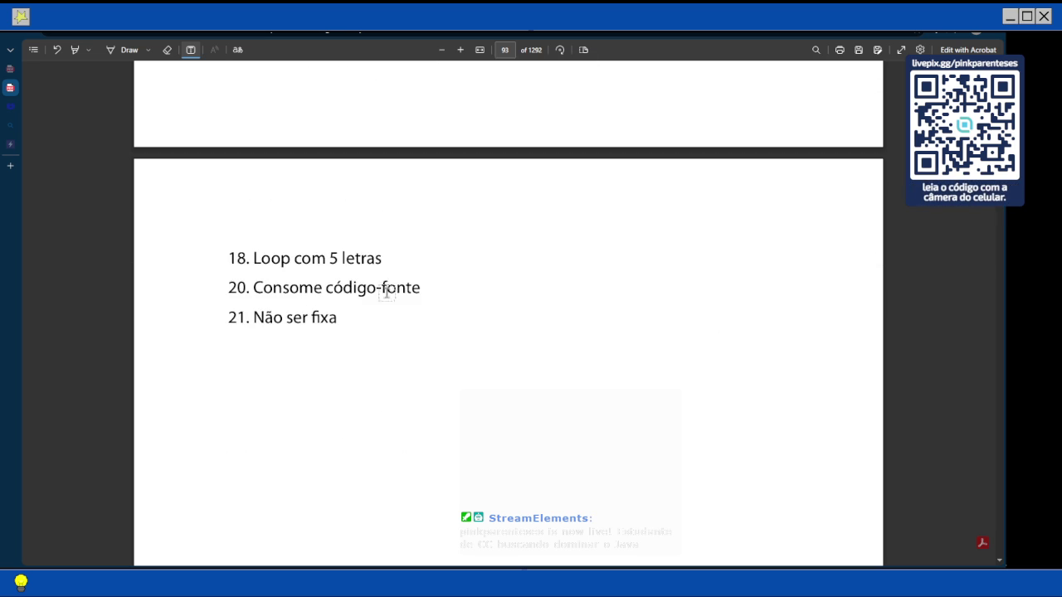
scroll(646, 319, "down", 1)
scroll(473, 316, "down", 2)
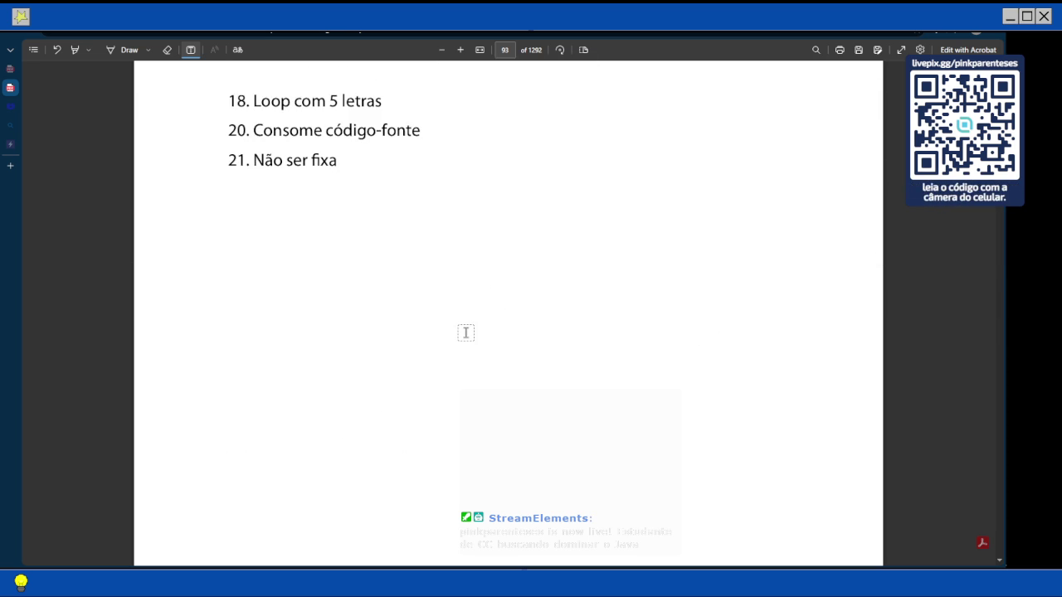
left_click(395, 103)
Add the note 'while?' beside clue 18, 'Loop com 5 letras'
type("while?")
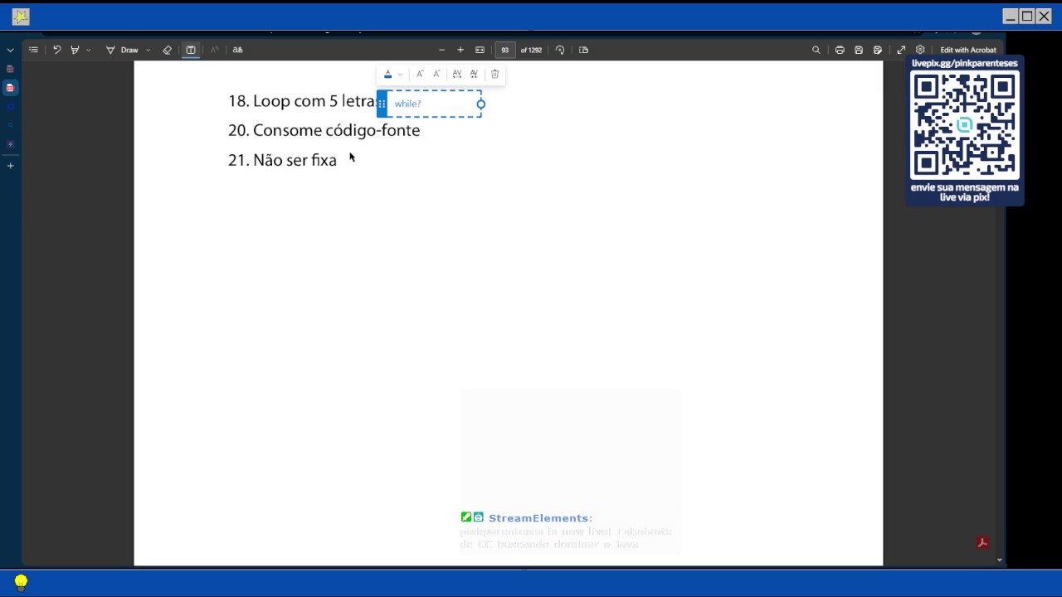
left_click(379, 211)
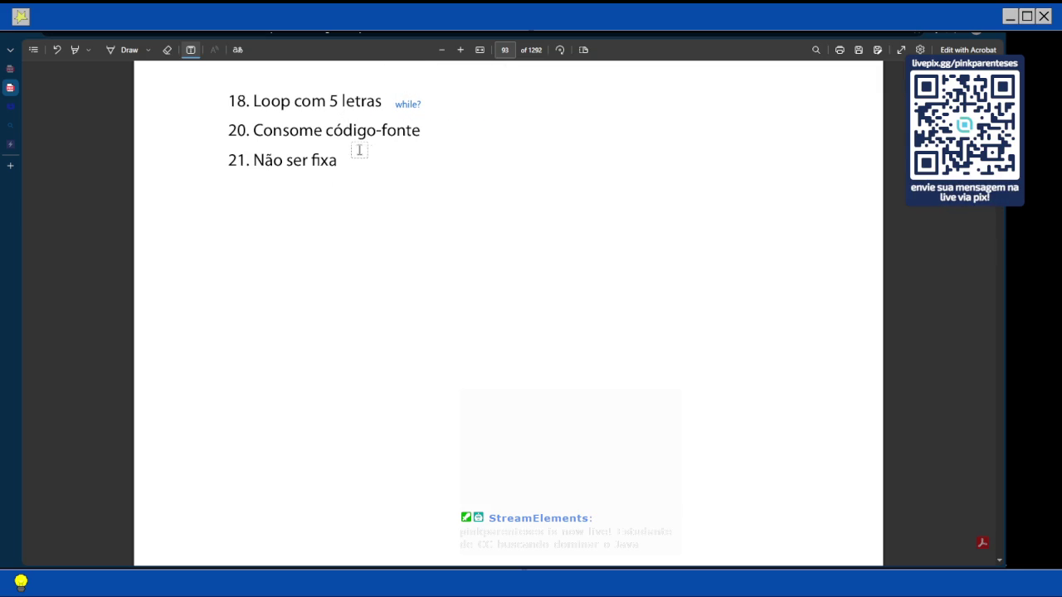
scroll(365, 173, "down", 1)
Fill crossword row 18 with the letters w, h, i, l, e, one per square
scroll(437, 217, "down", 6)
scroll(438, 217, "up", 9)
scroll(297, 217, "down", 10)
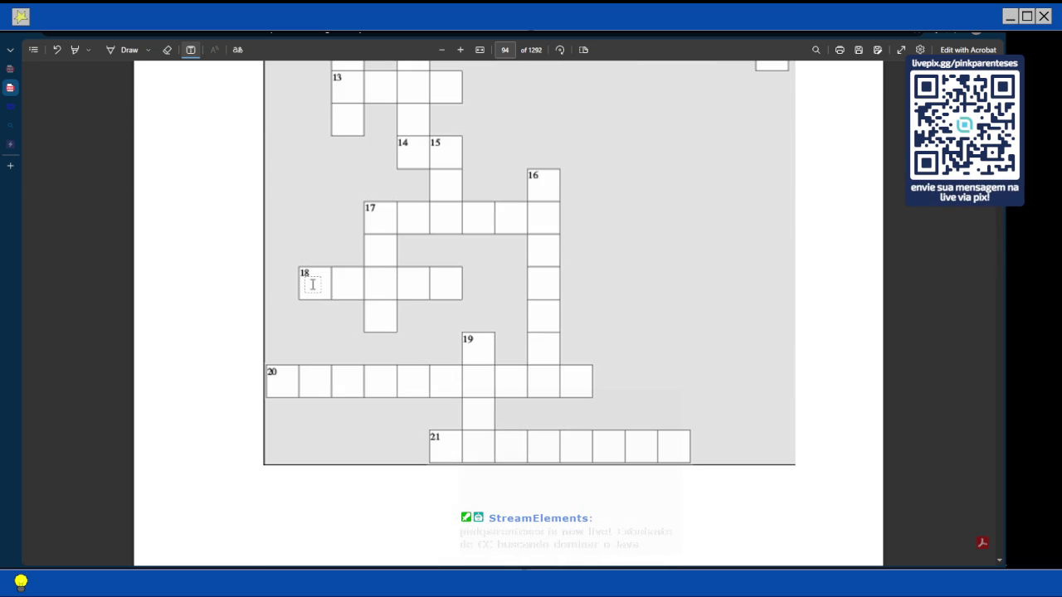
left_click(313, 285)
type("w      ")
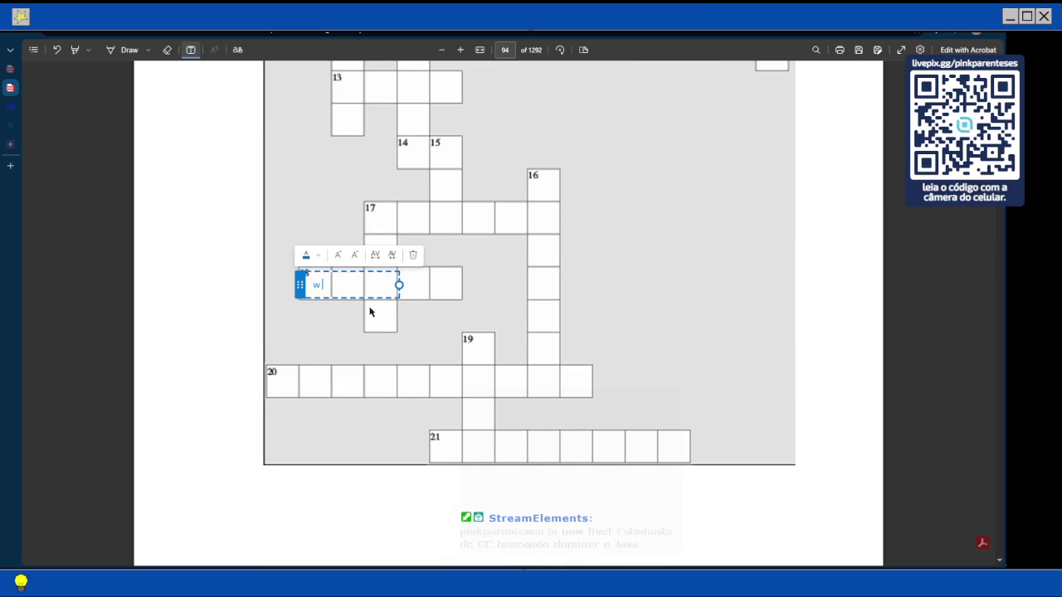
type("h       i       ")
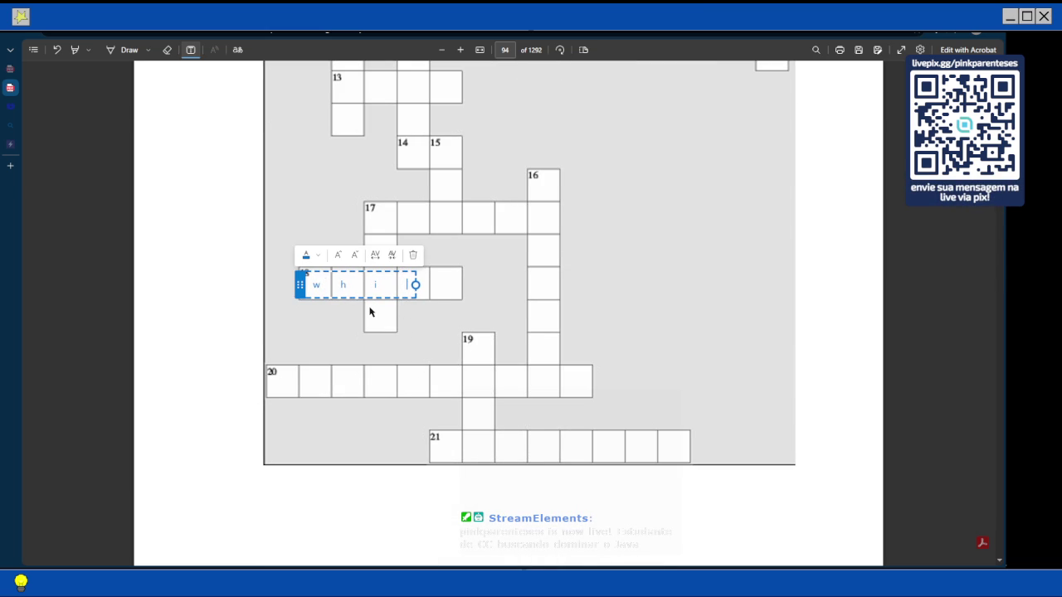
type("  l       ")
type("e")
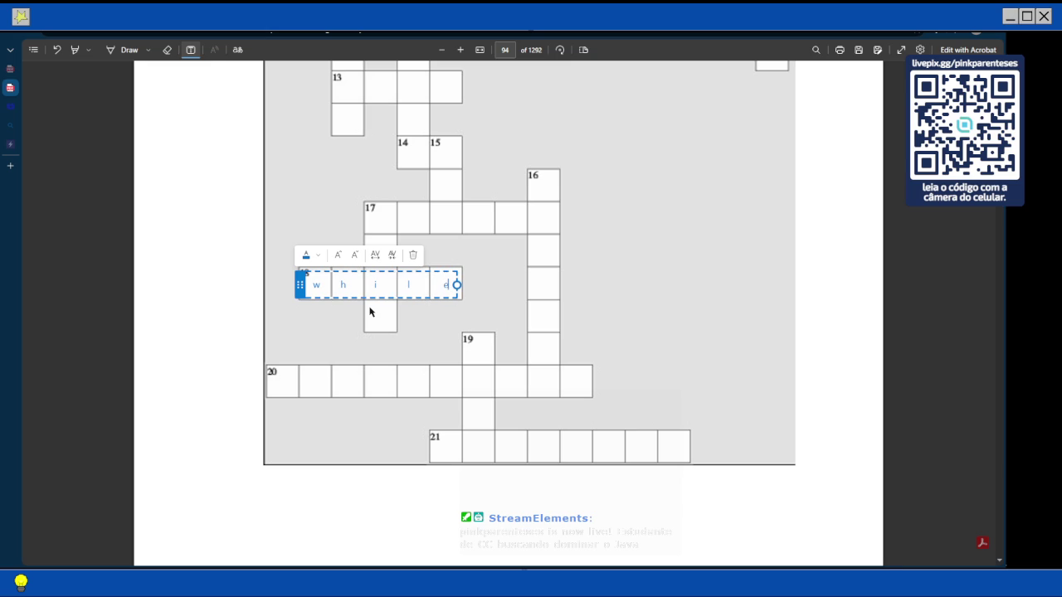
left_click(369, 308)
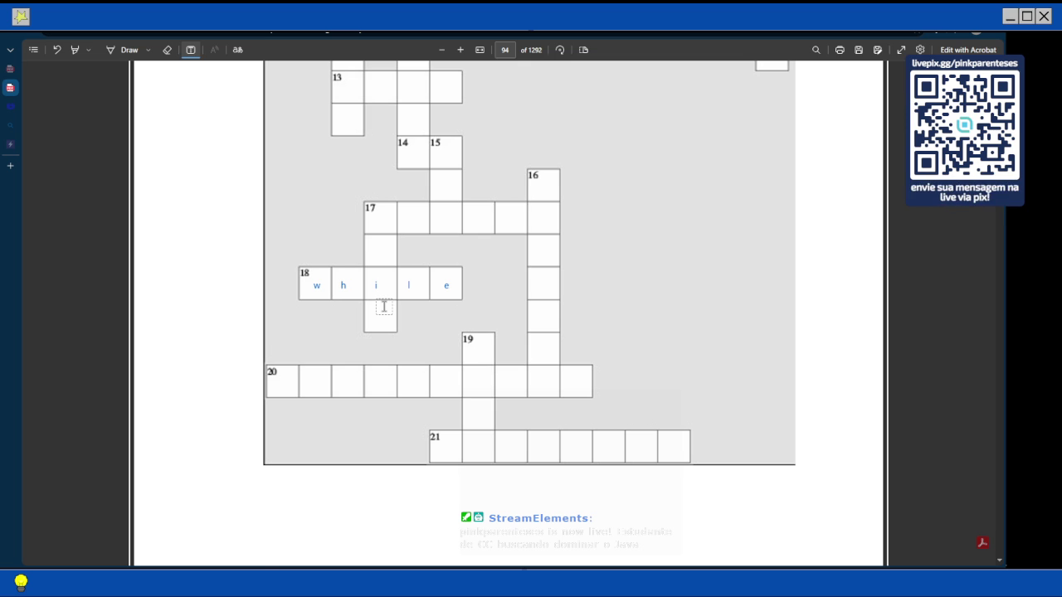
Add a 'variavel?' note beside clue 21, 'Não ser fixa', on page 93
scroll(384, 307, "up", 3)
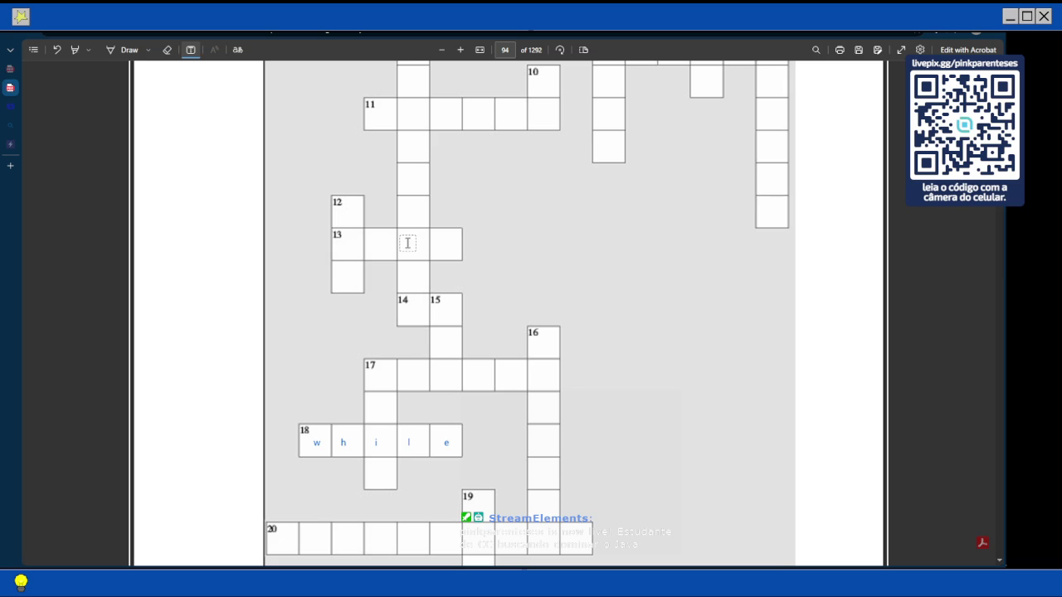
scroll(407, 249, "up", 5)
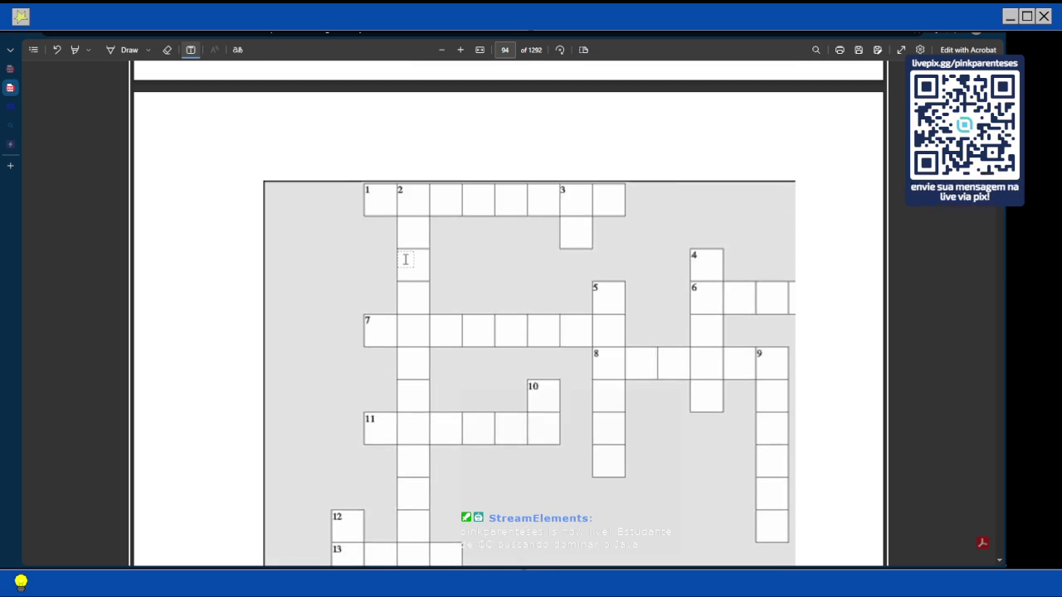
scroll(406, 260, "down", 5)
scroll(406, 259, "down", 3)
scroll(406, 256, "up", 10)
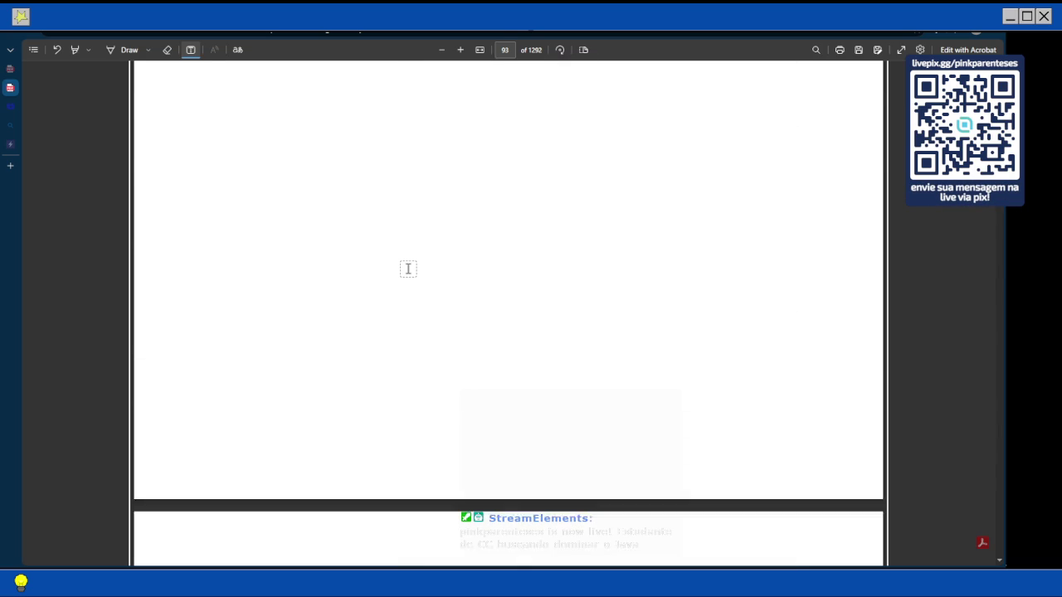
scroll(407, 269, "up", 3)
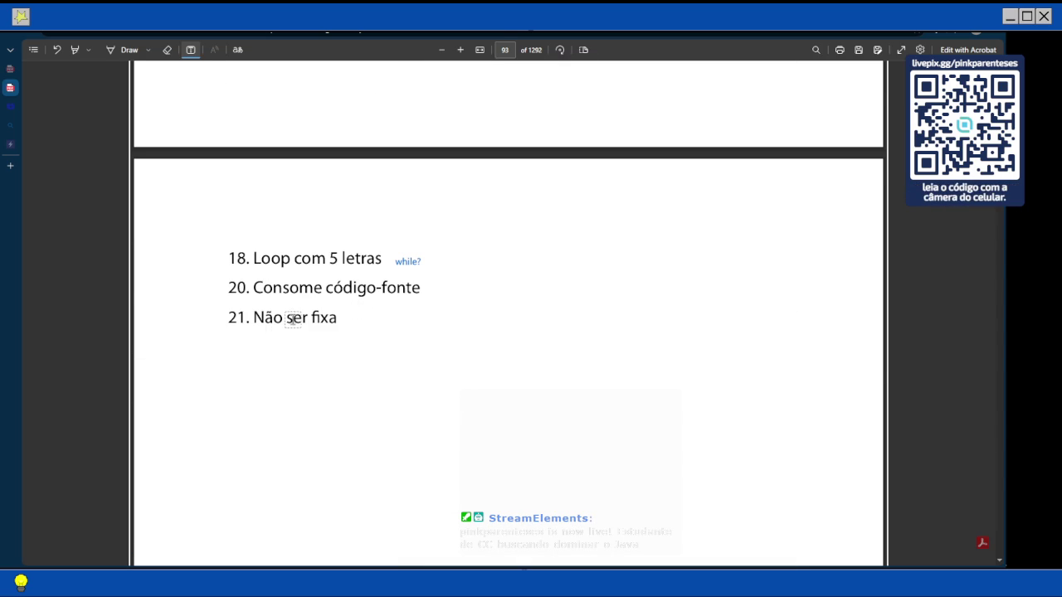
left_click(349, 319)
type("varia")
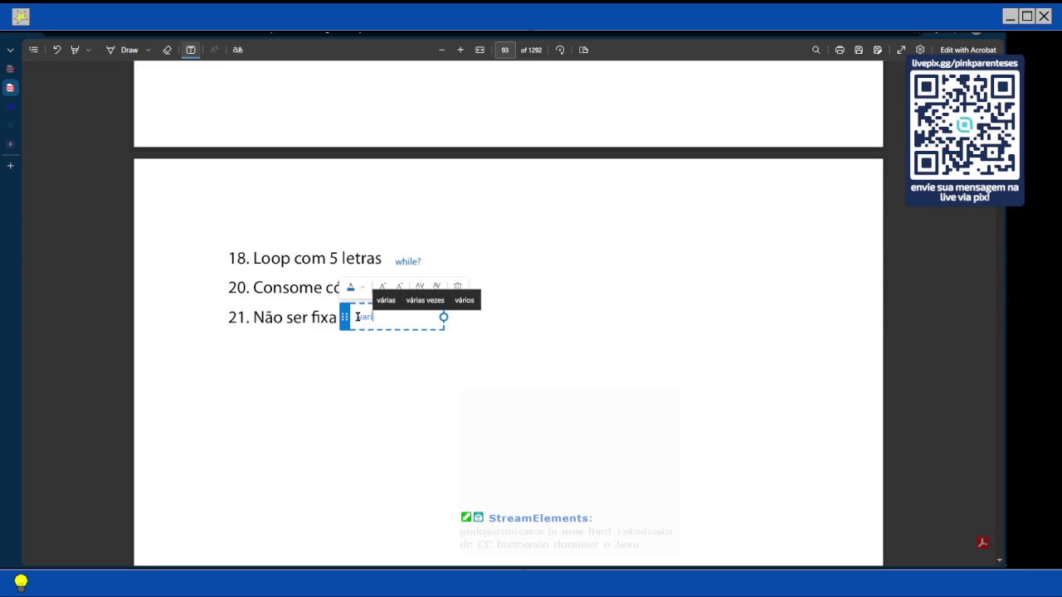
type("vel?")
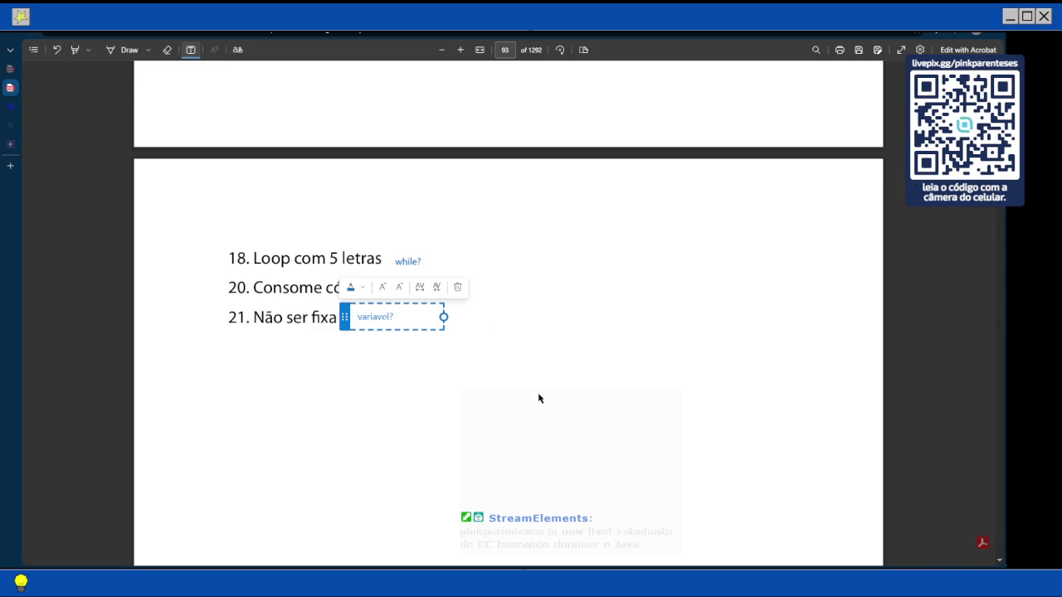
left_click(464, 348)
scroll(464, 348, "down", 3)
scroll(464, 348, "down", 10)
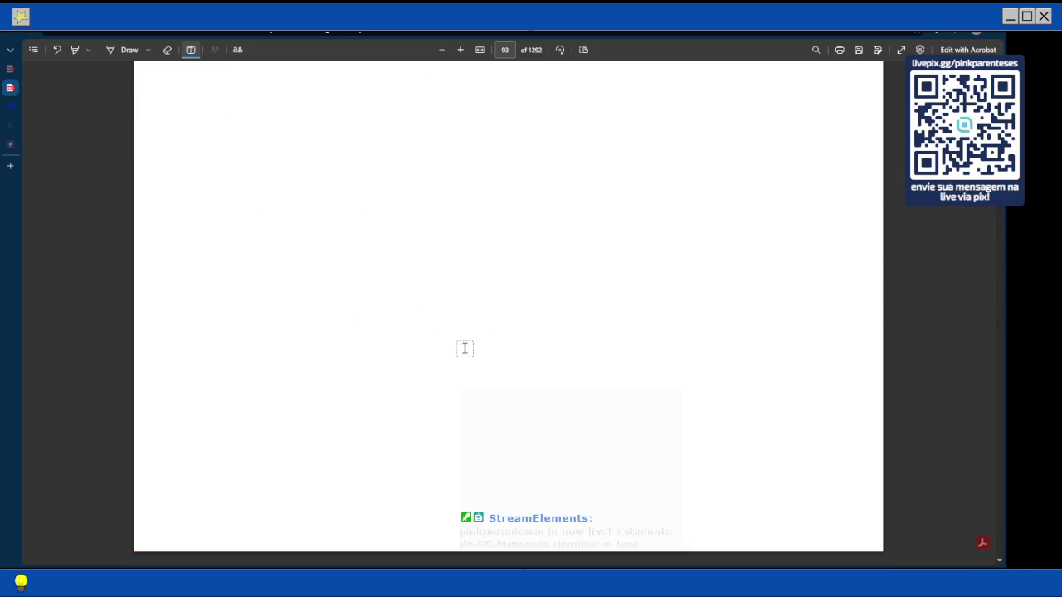
scroll(465, 348, "down", 3)
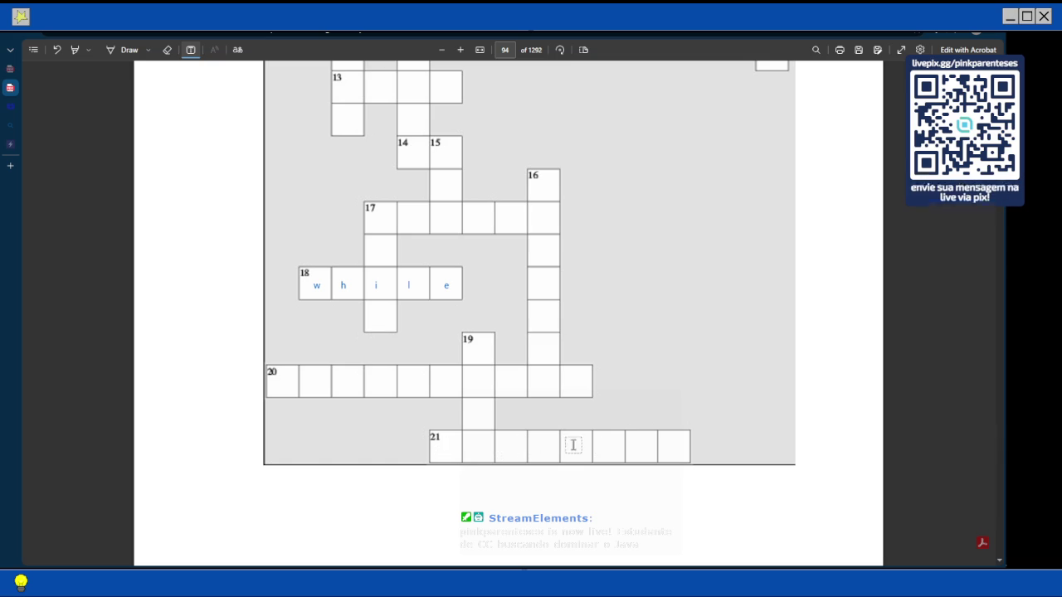
Place a text box aligned with row 21 and type v a r i a v e l across its squares
left_click(444, 440)
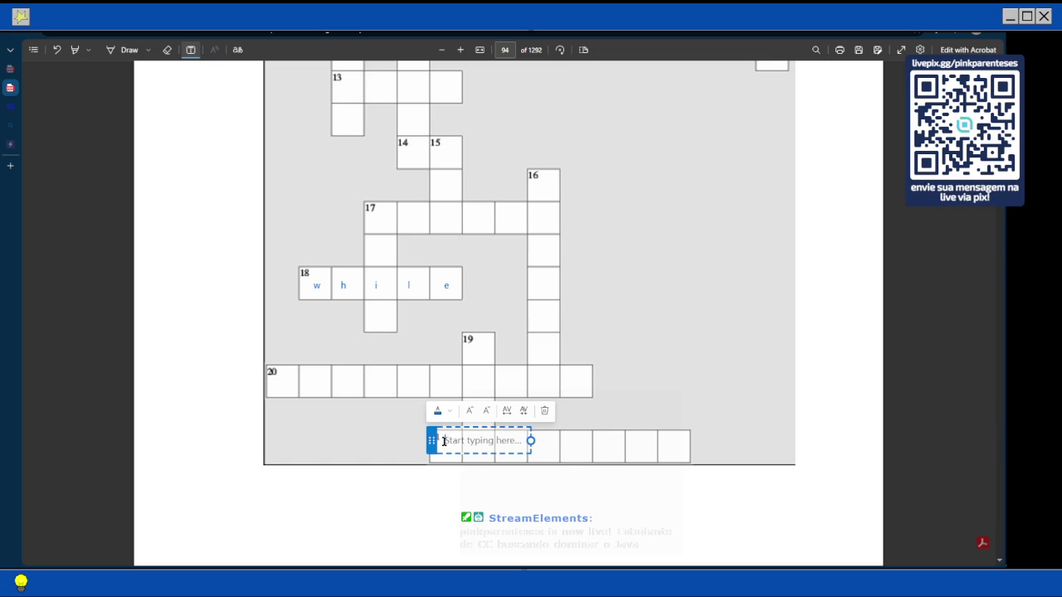
left_click_drag(435, 433, 433, 439)
type("v   a   ")
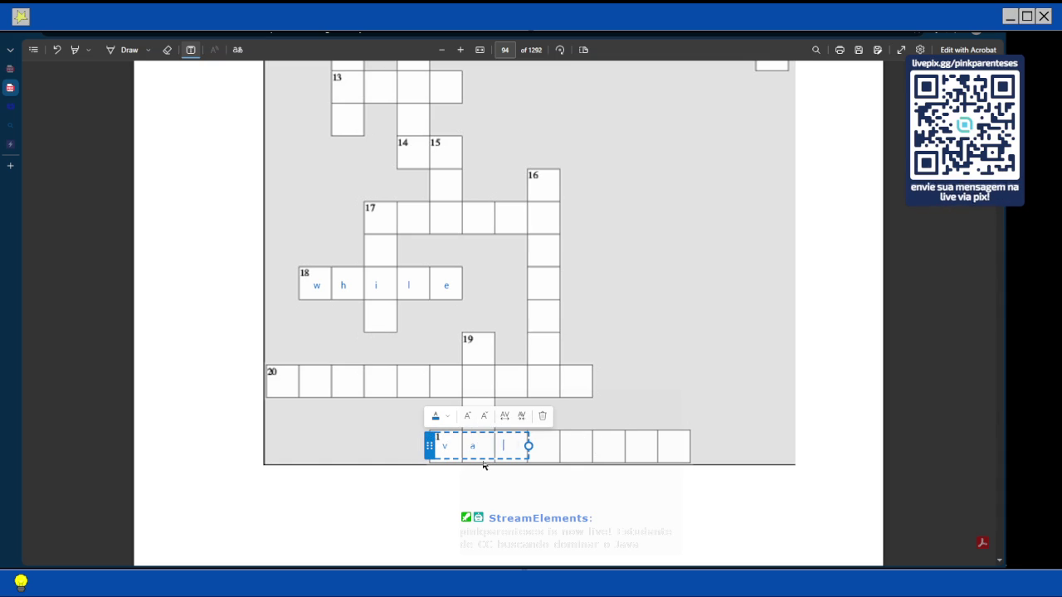
type(" r   ")
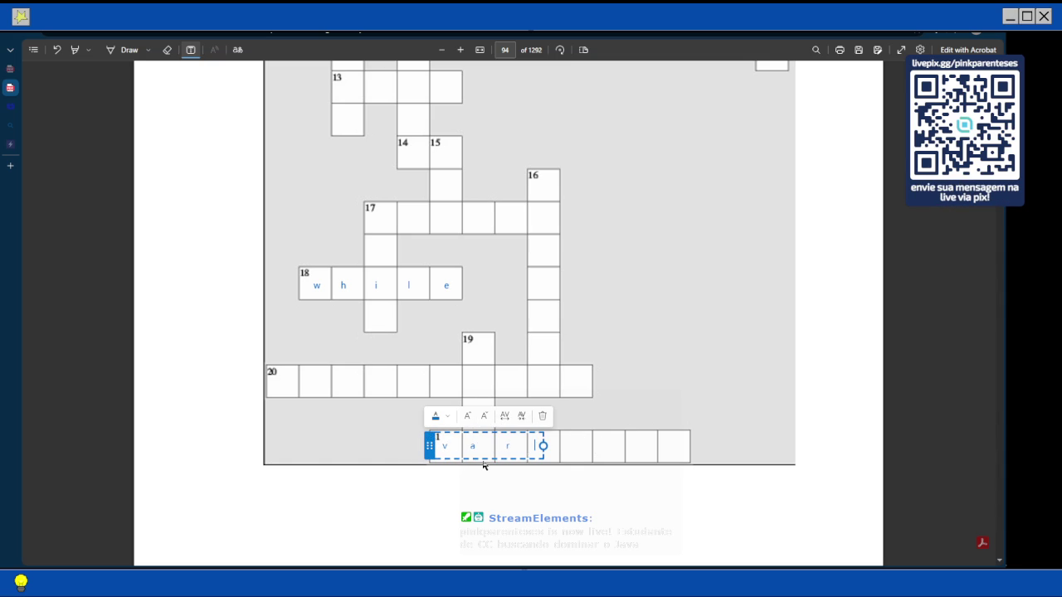
type("i   ")
type("a   v")
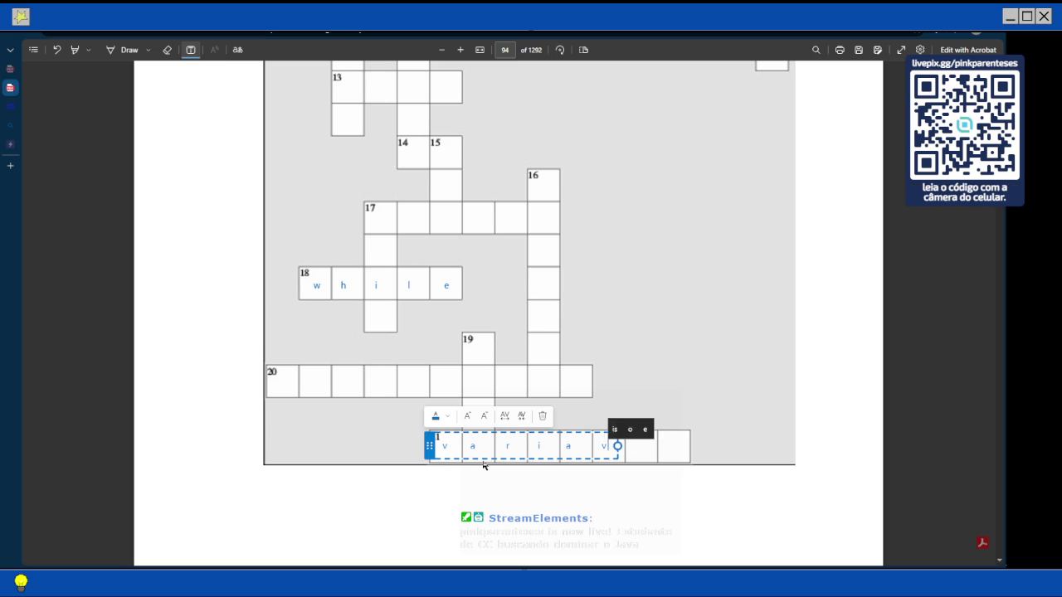
type("   e   l")
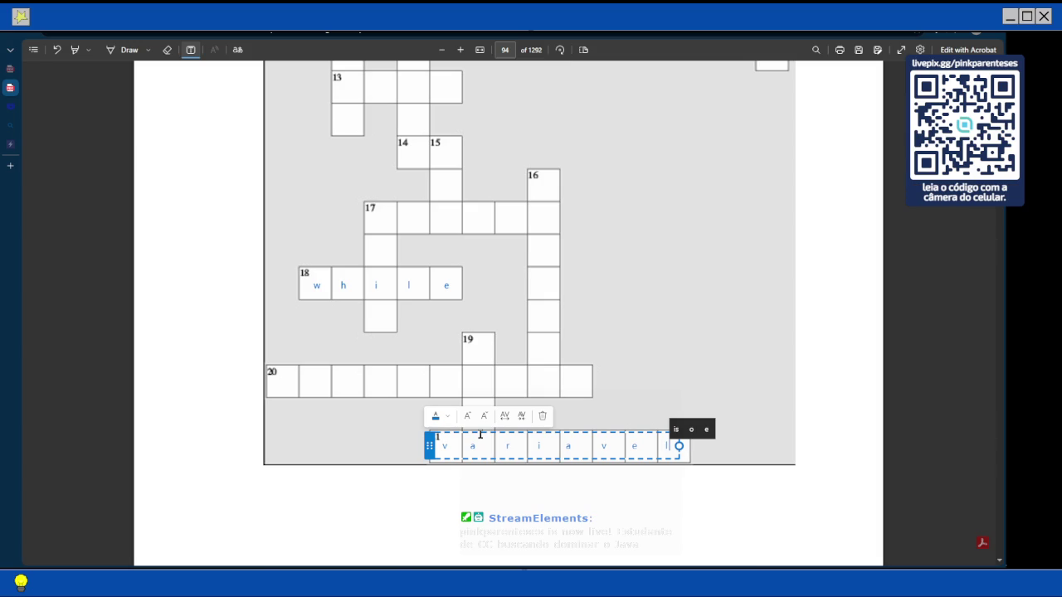
left_click(202, 322)
scroll(316, 401, "up", 7)
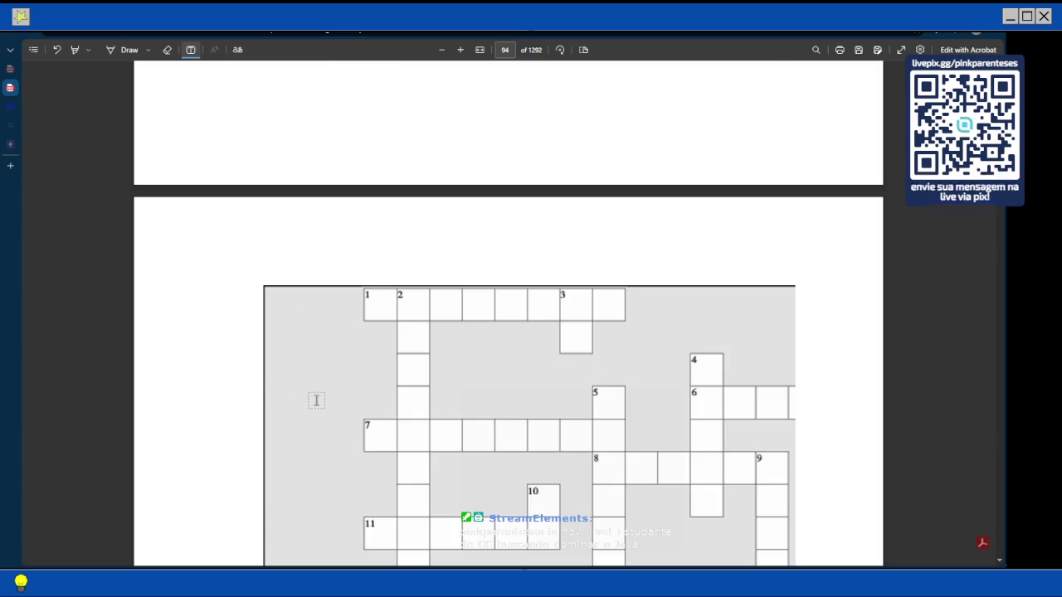
scroll(316, 401, "up", 10)
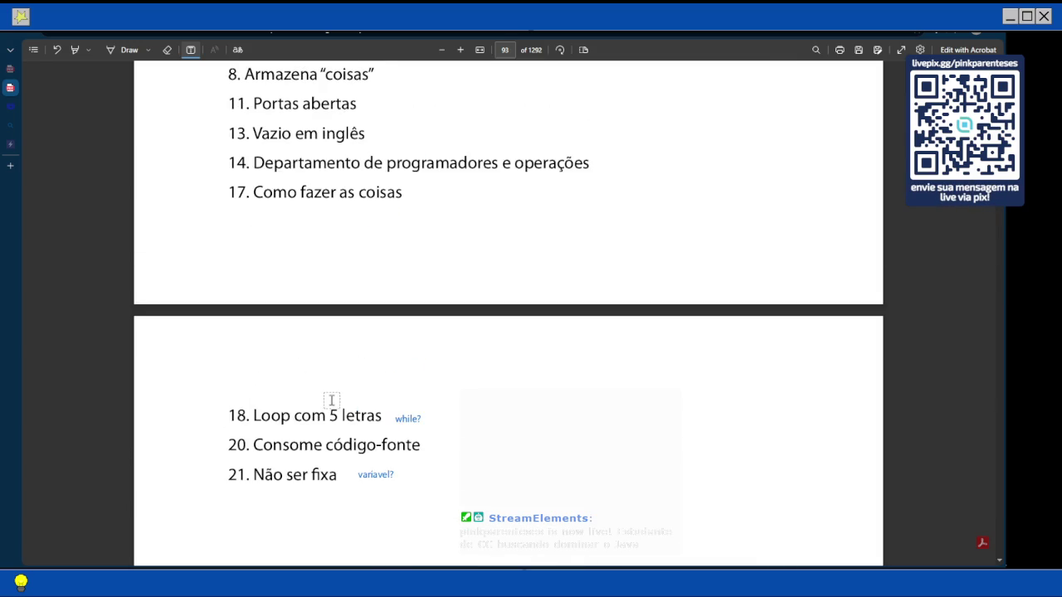
scroll(317, 401, "up", 2)
scroll(330, 401, "up", 3)
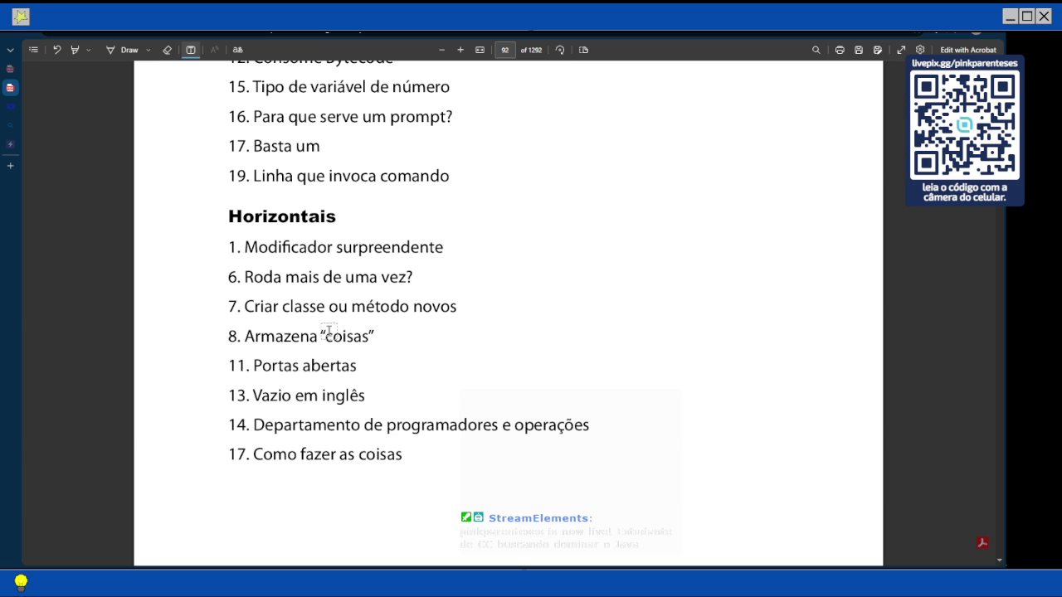
left_click(422, 277)
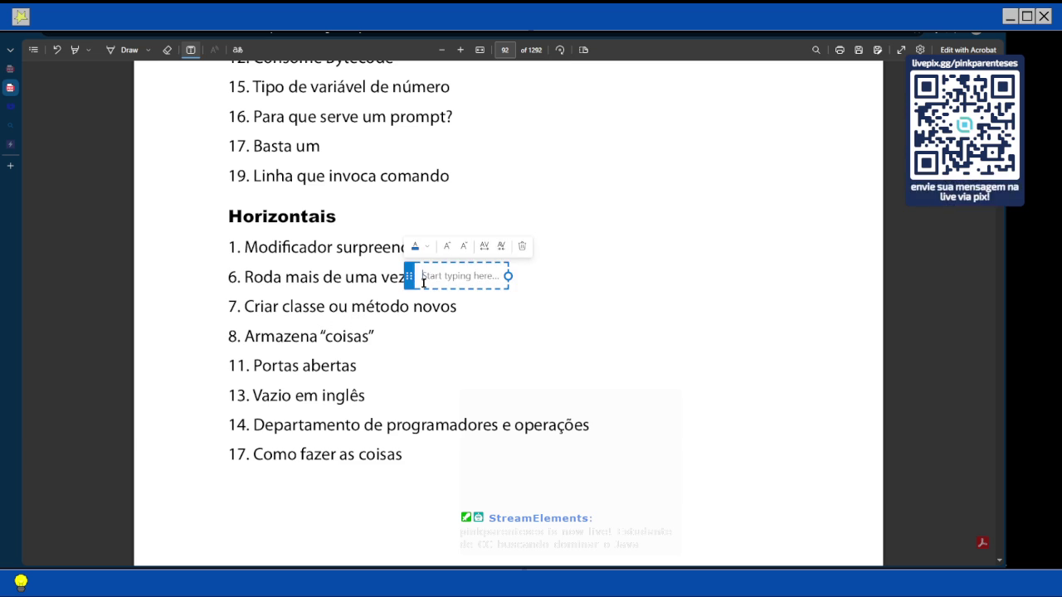
type("loop")
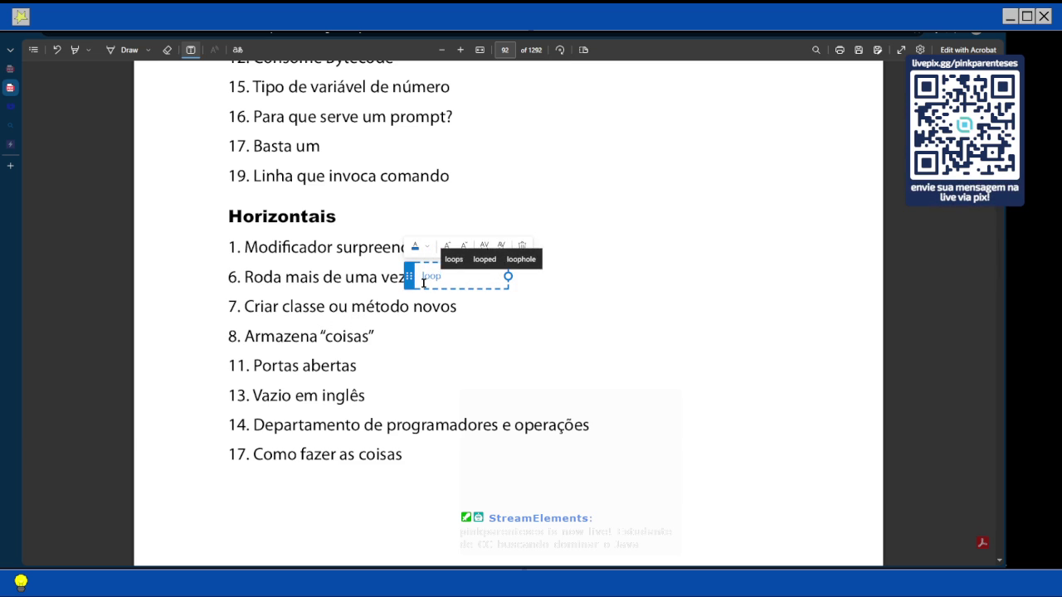
type("/rep")
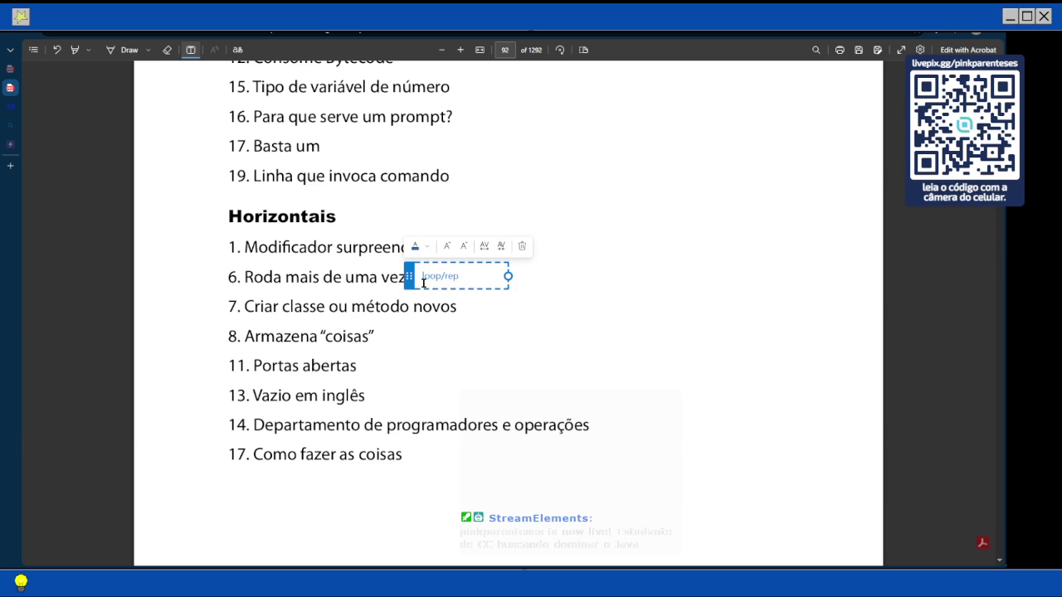
type("etiç")
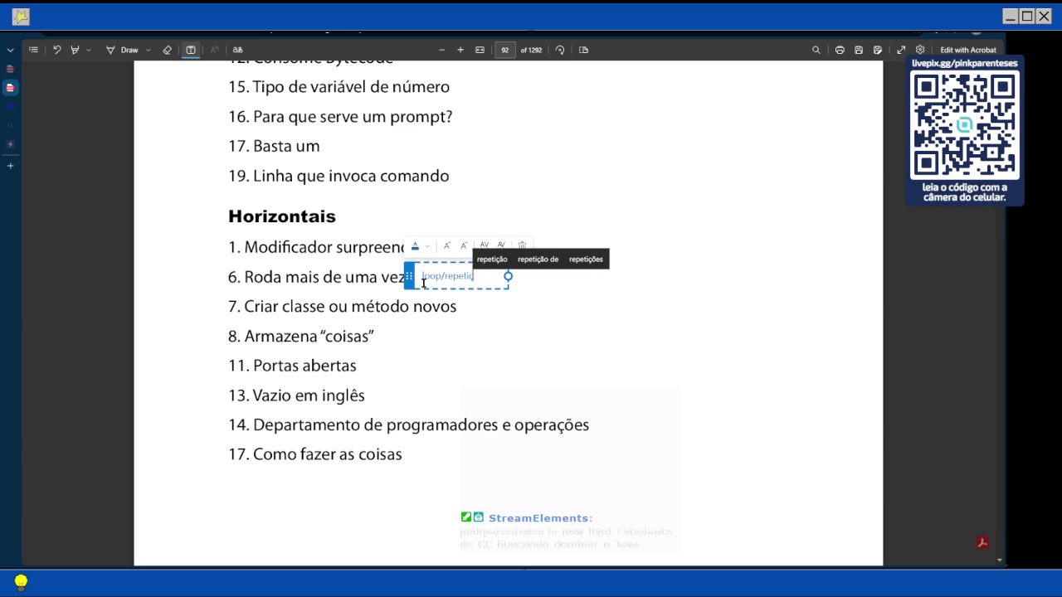
type("ão?")
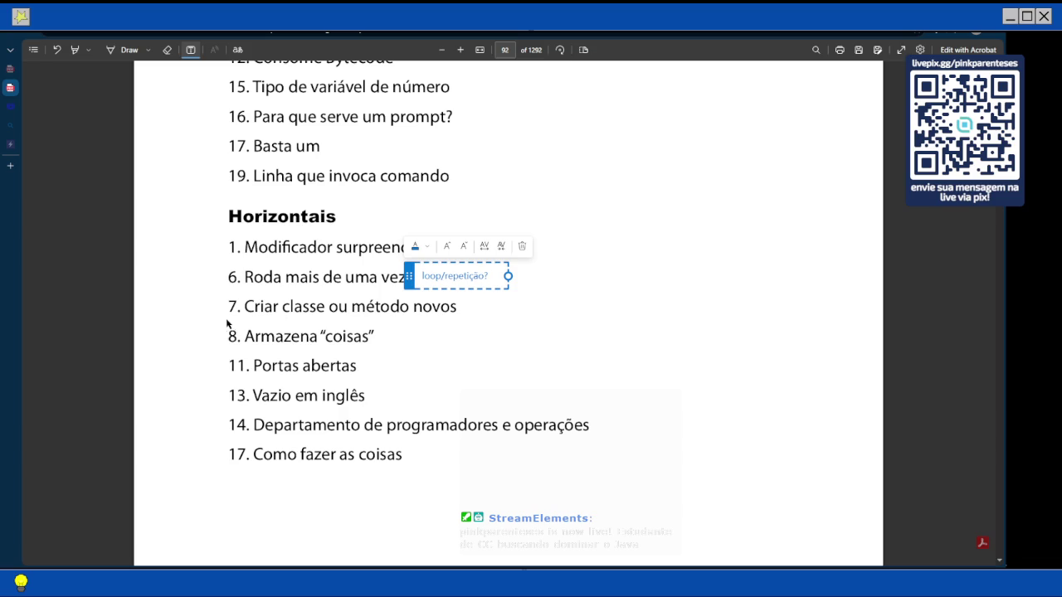
left_click(228, 326)
scroll(233, 331, "down", 2)
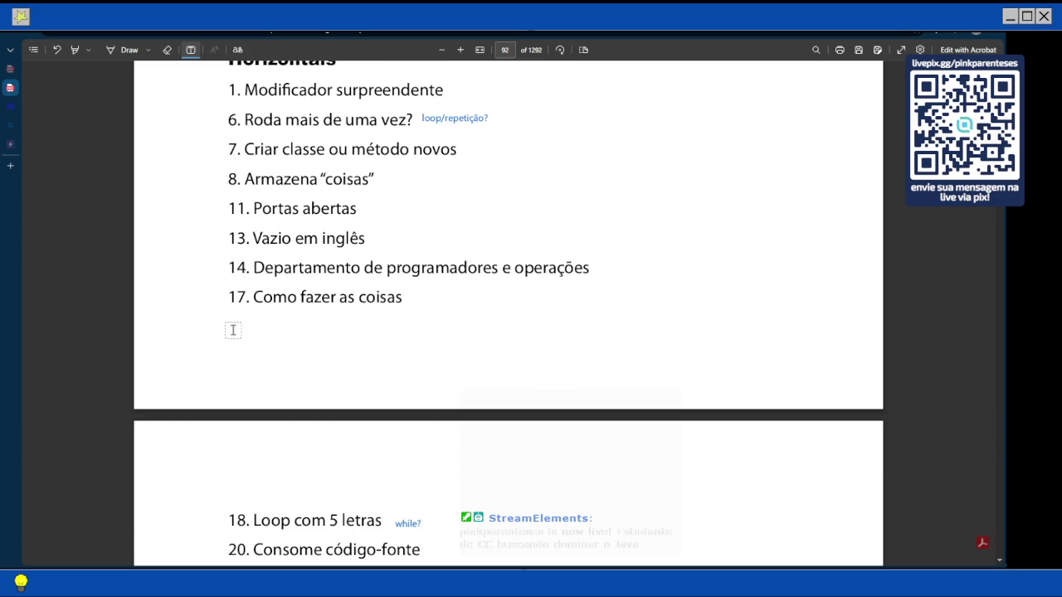
scroll(235, 332, "up", 1)
scroll(241, 338, "down", 3)
scroll(242, 340, "down", 5)
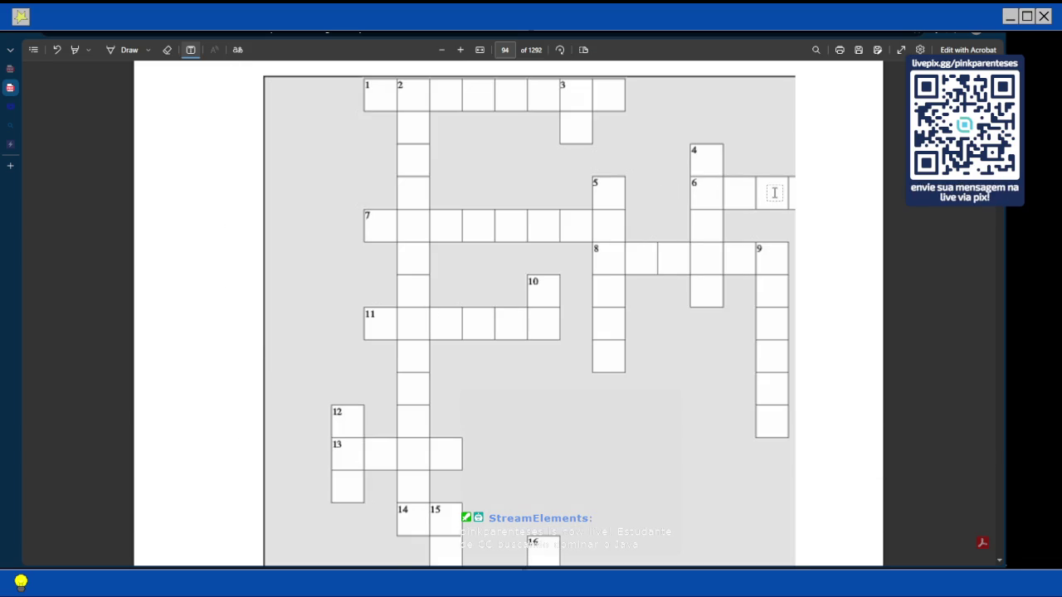
scroll(779, 218, "down", 1)
scroll(788, 219, "up", 1)
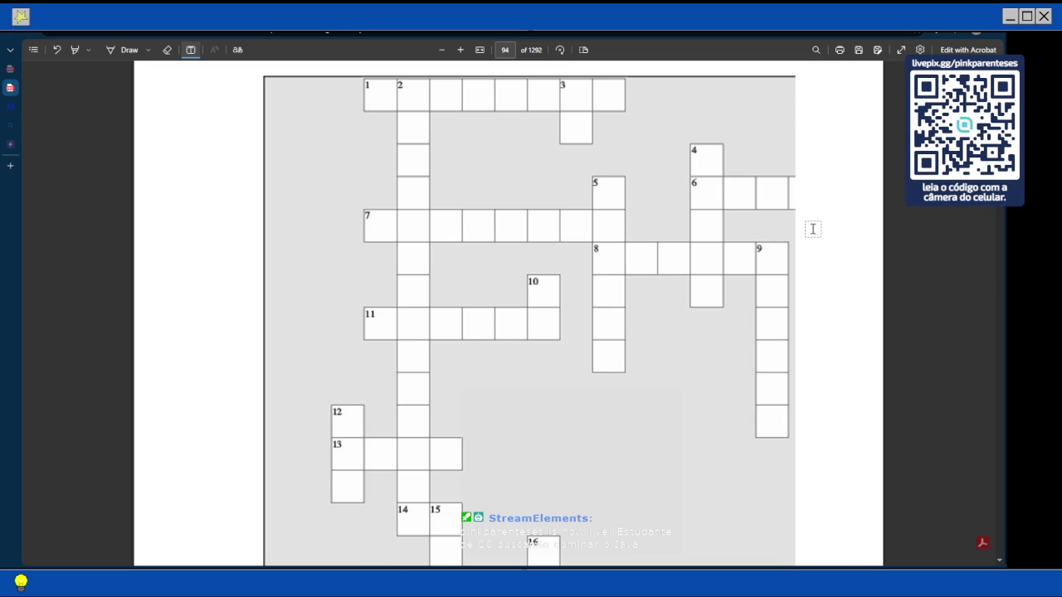
scroll(813, 229, "down", 2)
scroll(810, 228, "up", 3)
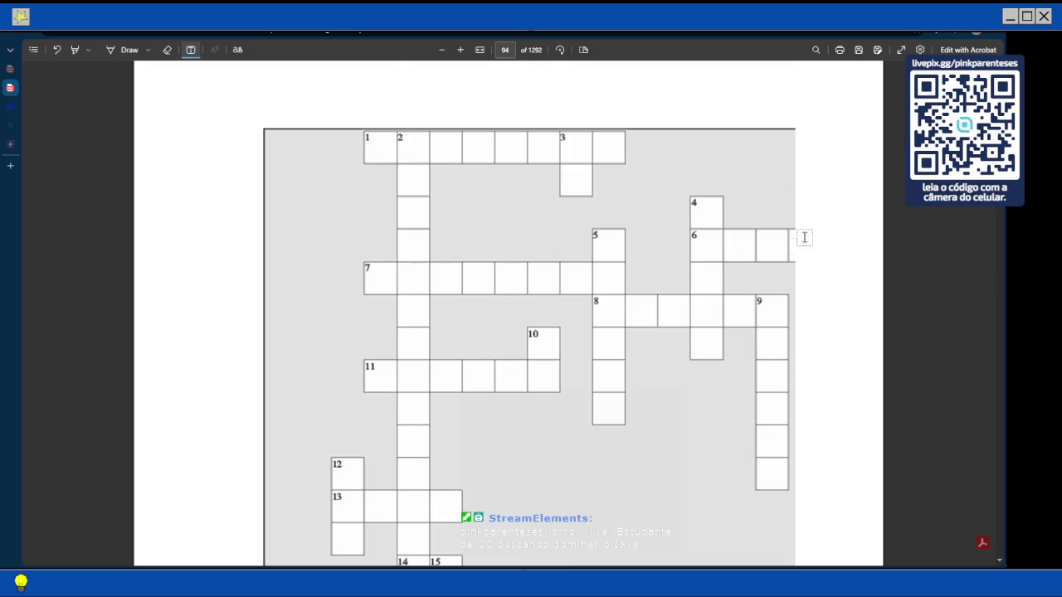
Write the letters of loop across crossword row 6
left_click(717, 247)
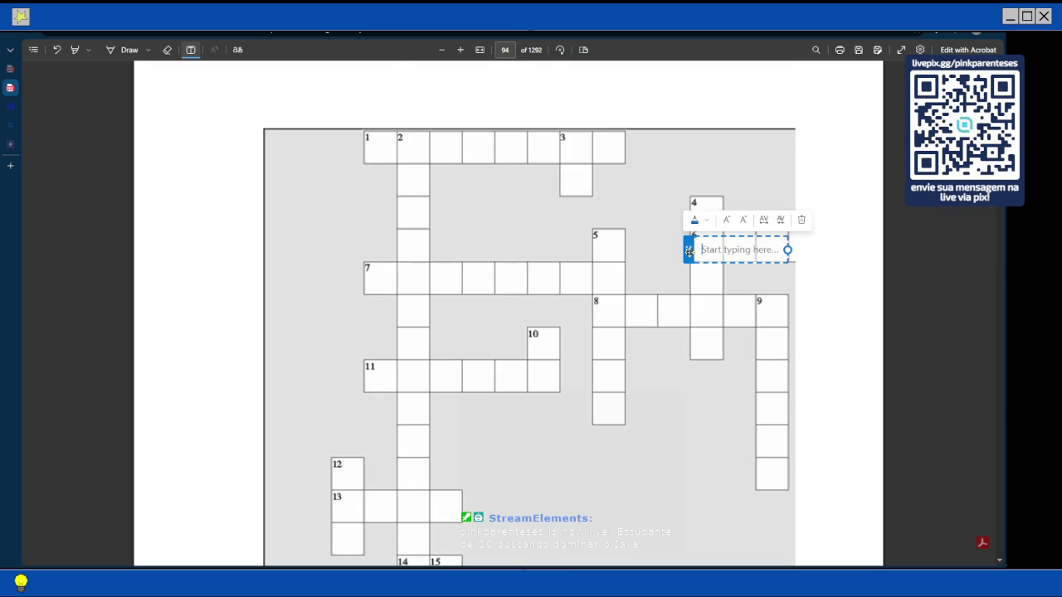
type("I       ")
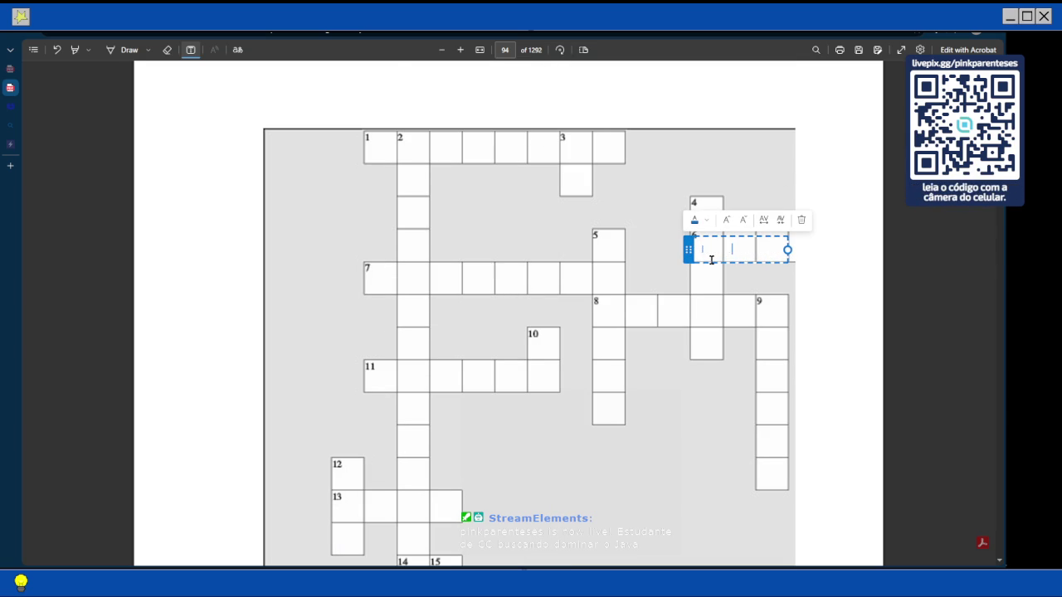
type("o       ")
type("g")
left_click(819, 298)
scroll(818, 298, "down", 3)
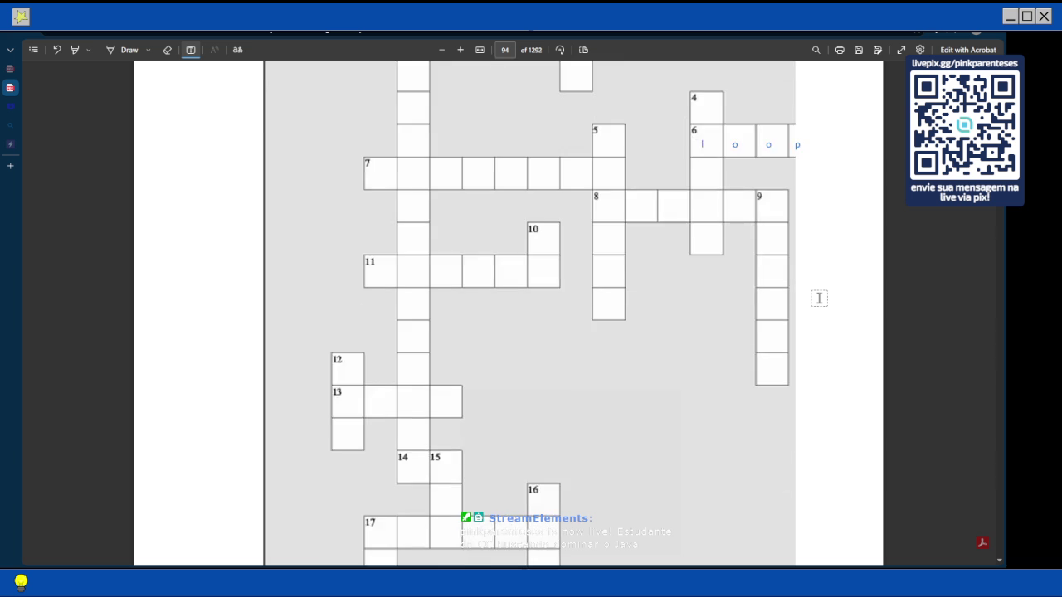
scroll(819, 298, "down", 5)
scroll(819, 299, "up", 15)
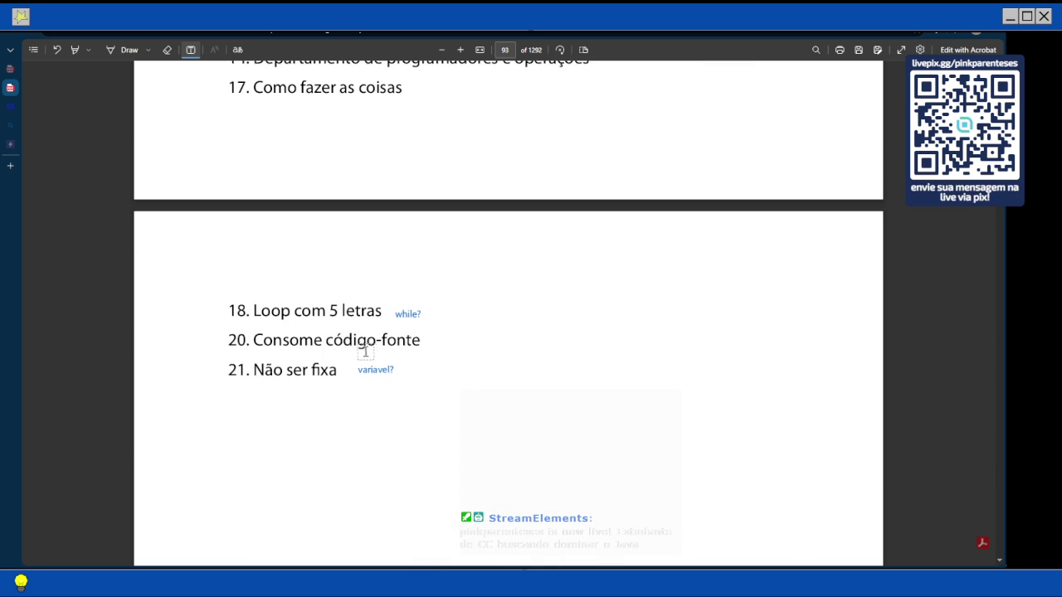
Enter the letters c, o, m in the first cells of crossword row 20
scroll(390, 347, "down", 7)
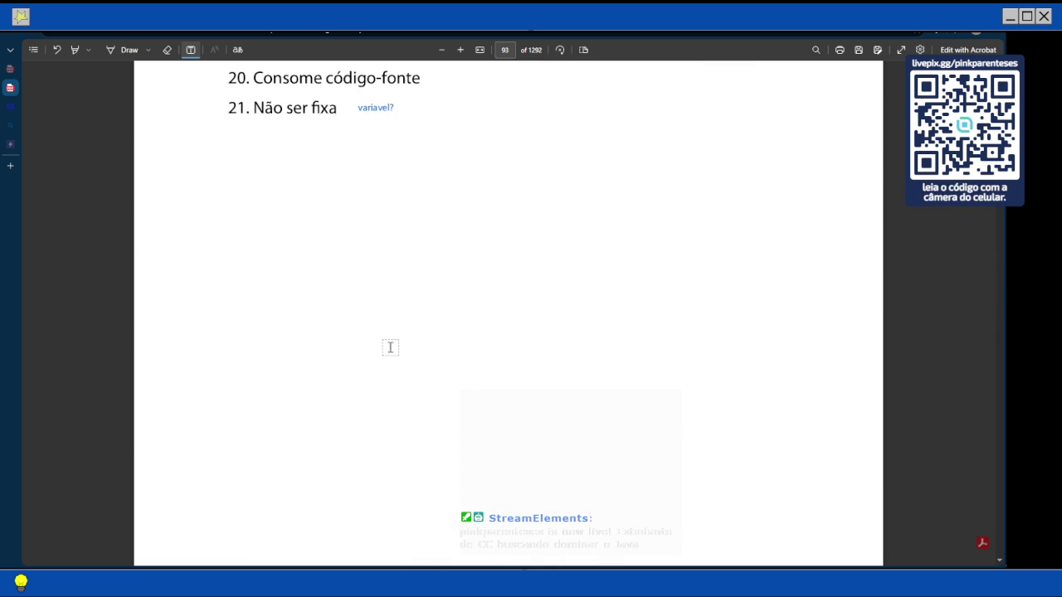
scroll(393, 334, "down", 4)
scroll(393, 334, "down", 5)
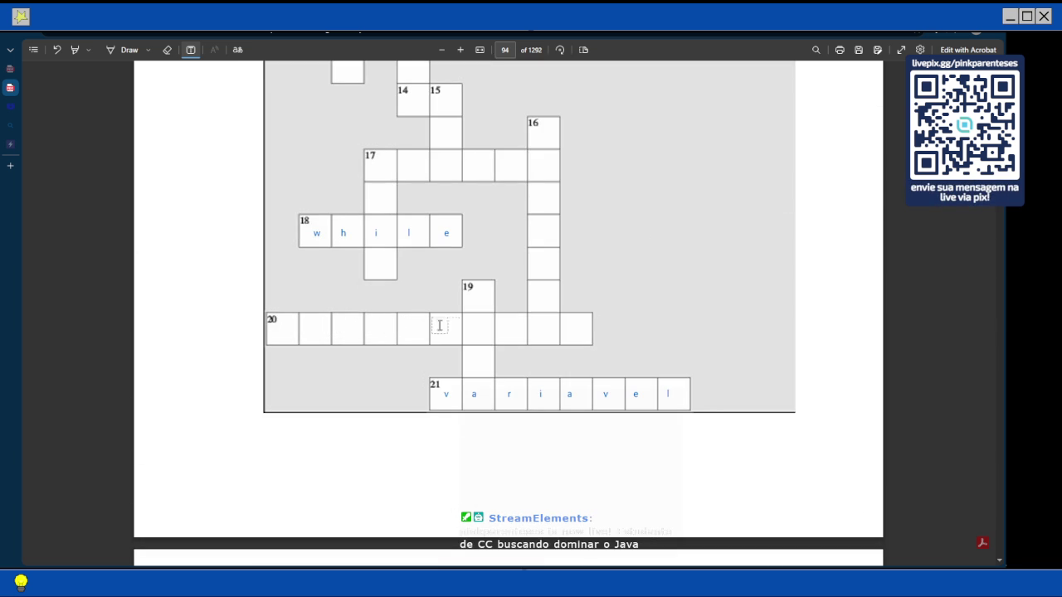
left_click(268, 332)
type("c")
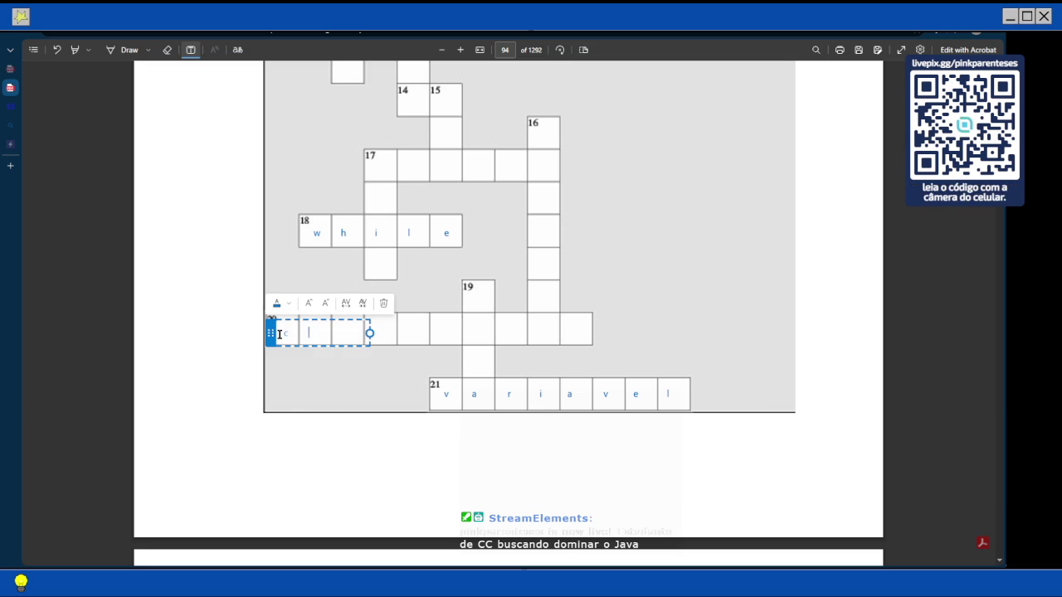
type(" o m")
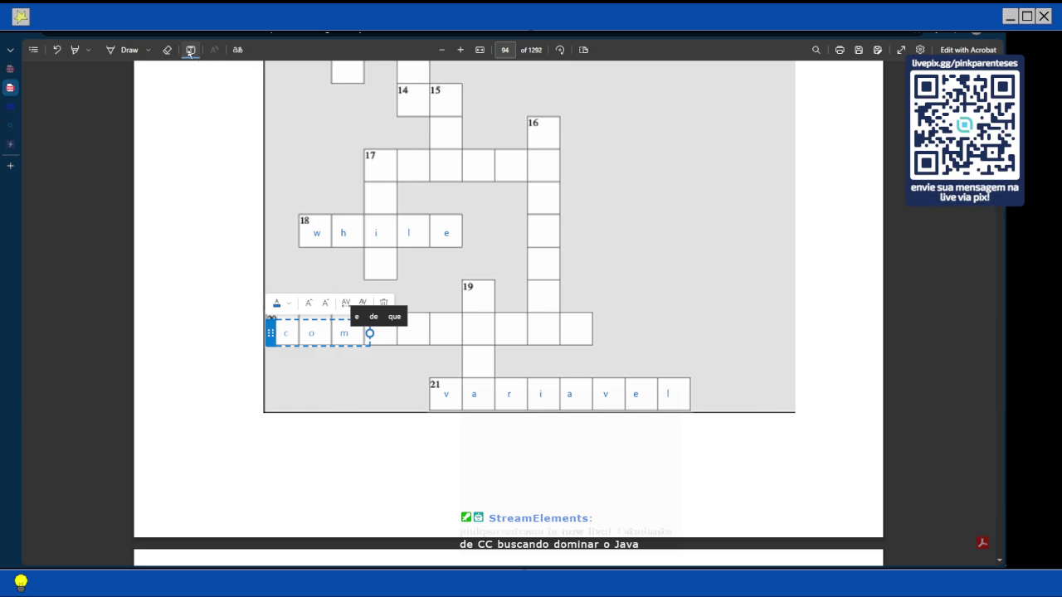
left_click(190, 51)
scroll(228, 178, "up", 15)
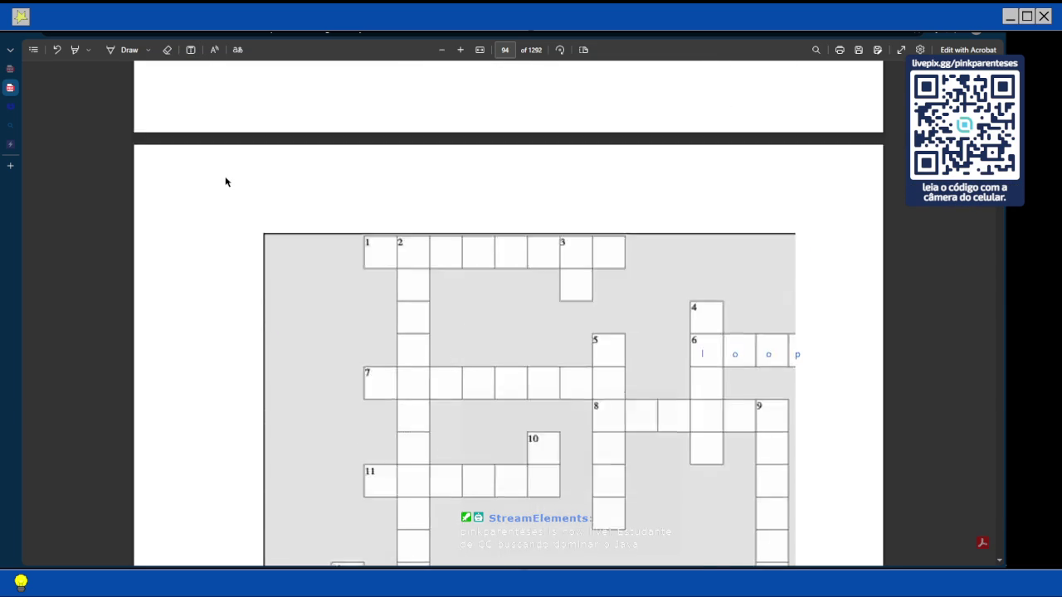
Select the clues from '2. Solicitar algo' to '17. Como fazer as coisas' and copy them
scroll(228, 179, "up", 6)
mouse_move(230, 244)
left_mouse_down()
mouse_move(384, 491)
mouse_move(407, 565)
mouse_move(420, 336)
mouse_move(415, 389)
left_mouse_up()
scroll(423, 396, "down", 8)
scroll(421, 336, "down", 3)
right_click(305, 393)
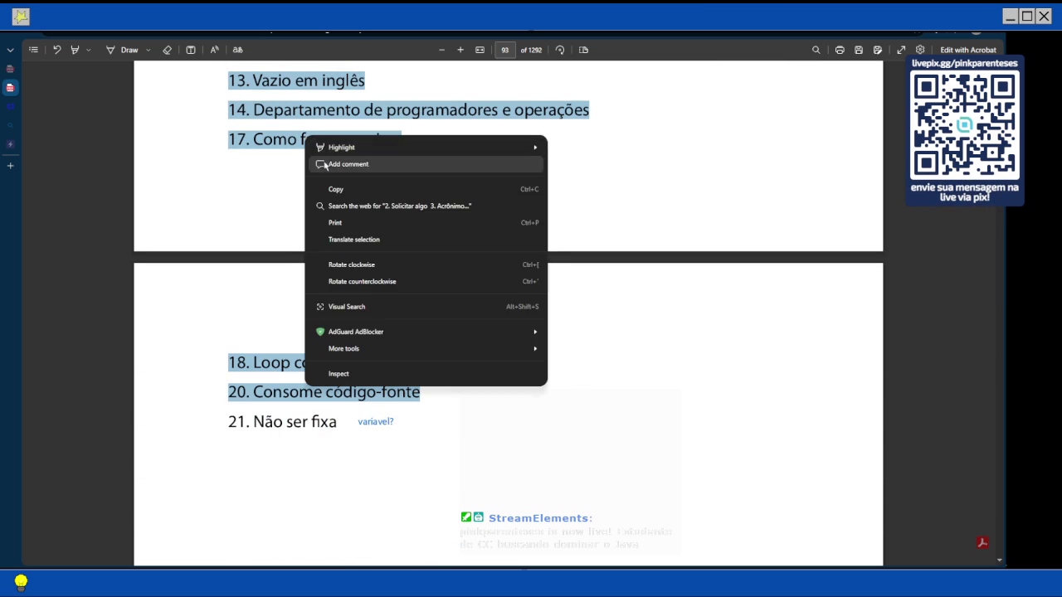
left_click(343, 185)
Open a new browser tab
scroll(342, 184, "up", 13)
scroll(345, 191, "up", 2)
left_click(11, 165)
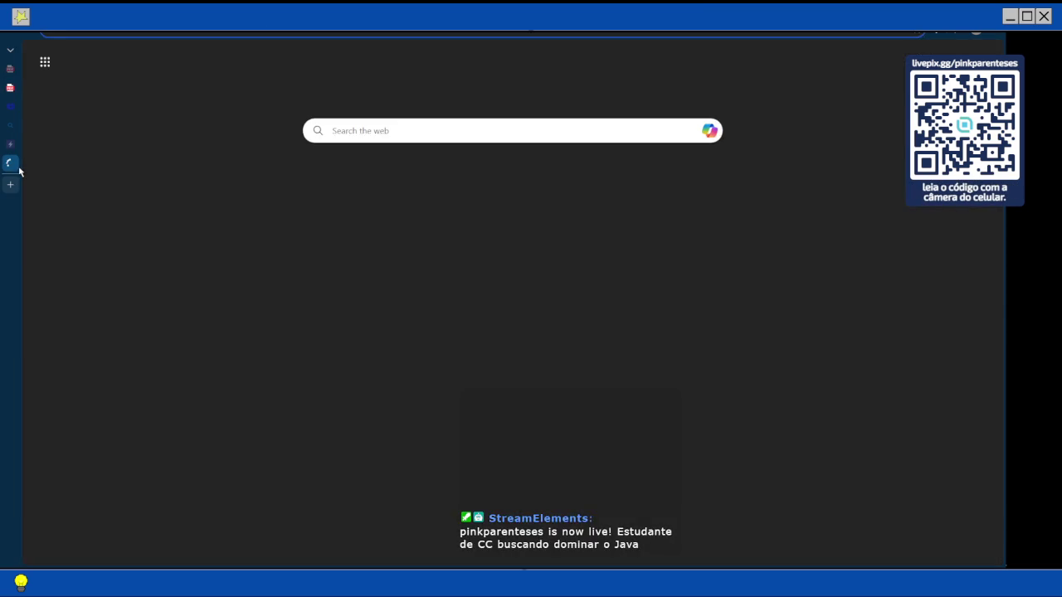
Search for twitch and go to your own channel page from the account menu
type("twitch")
key("Return")
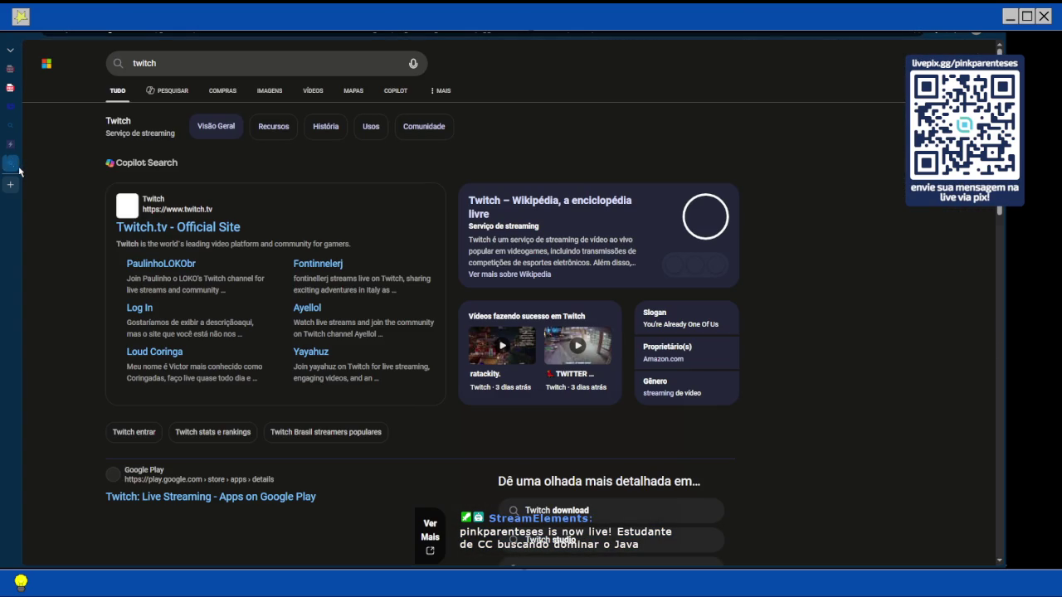
mouse_move(20, 170)
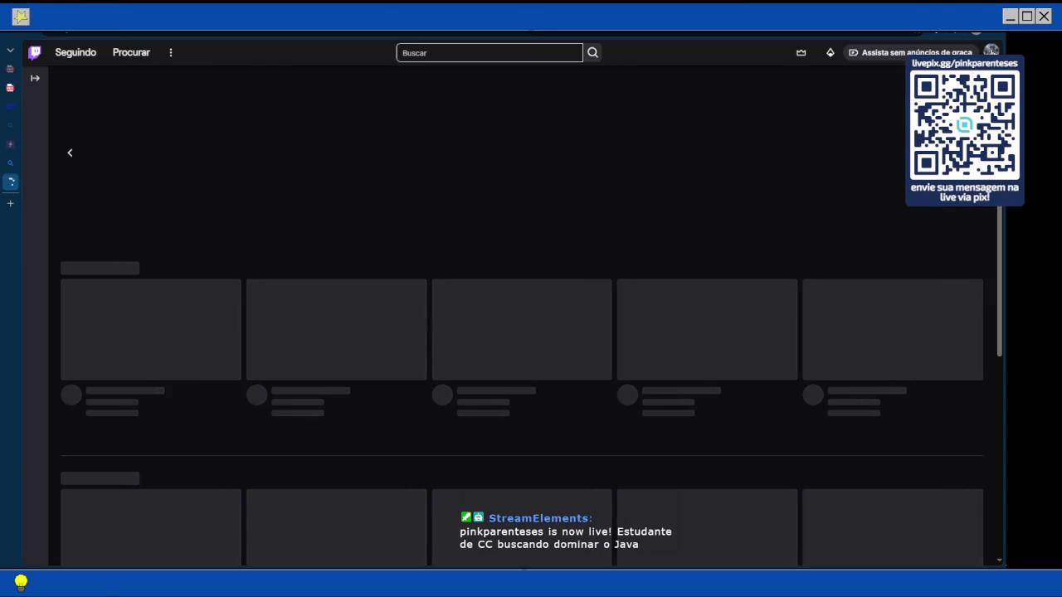
left_click(990, 51)
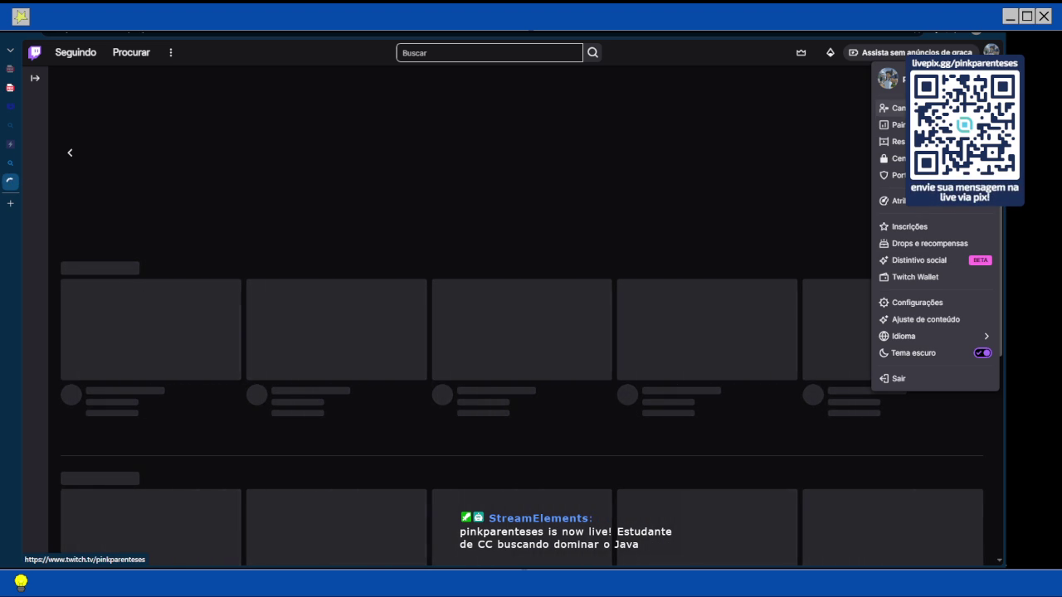
left_click(898, 108)
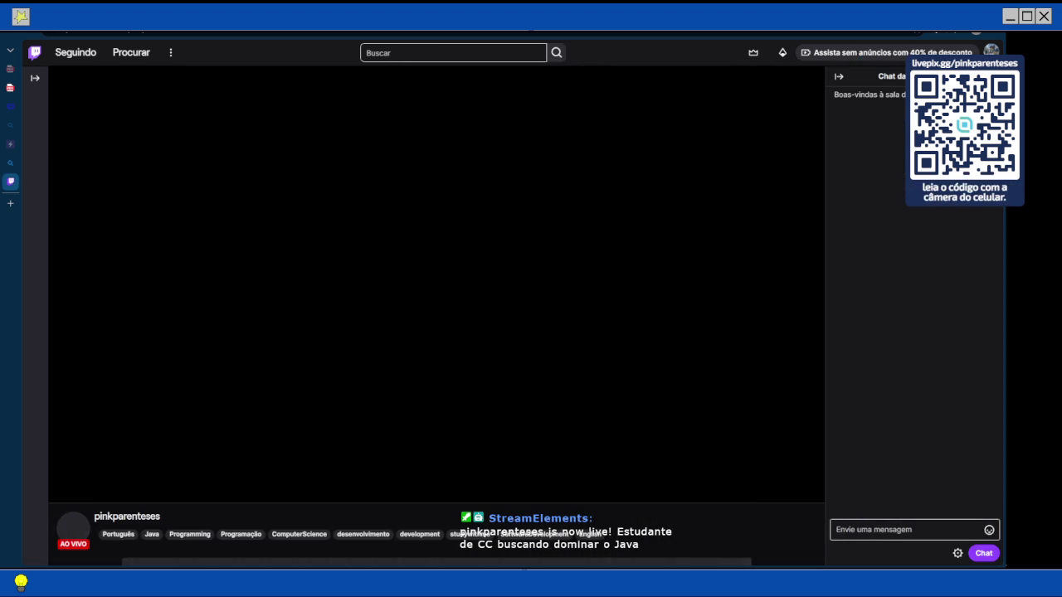
Paste the copied clue list into the stream chat and send it
left_click(947, 524)
key("ctrl+v")
key("Return")
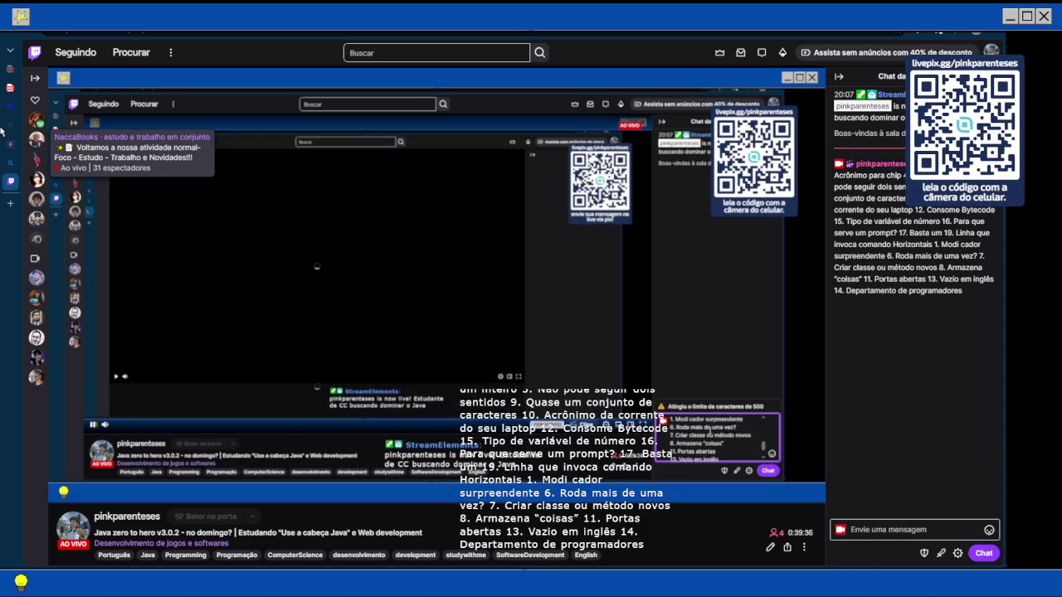
mouse_move(2, 110)
left_click(83, 163)
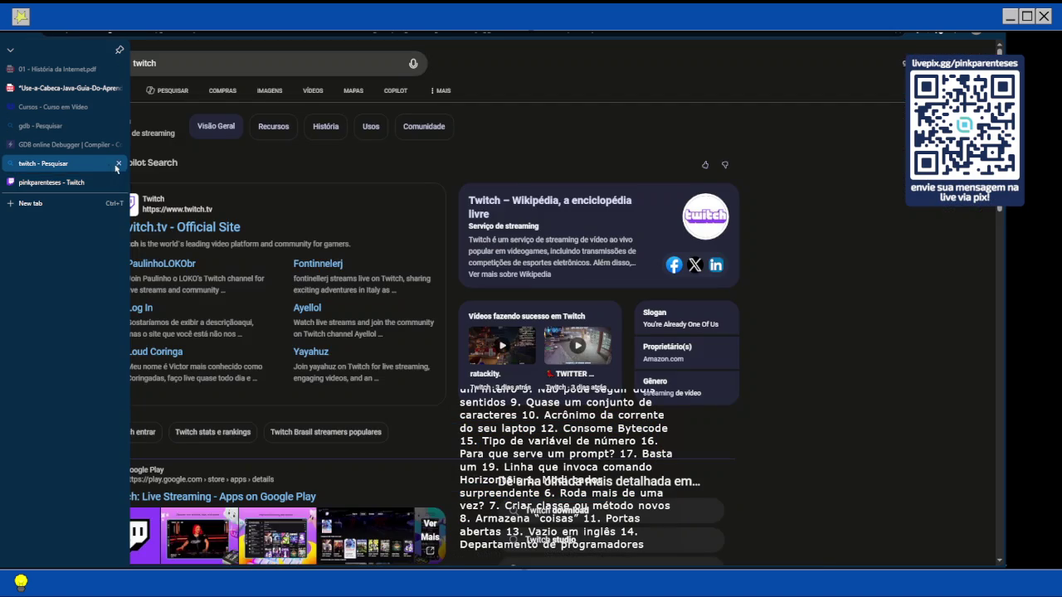
Close the twitch search tab and return to the Java PDF's page 94 crossword grid
left_click(118, 164)
left_click(75, 88)
scroll(421, 290, "down", 1)
scroll(422, 292, "down", 5)
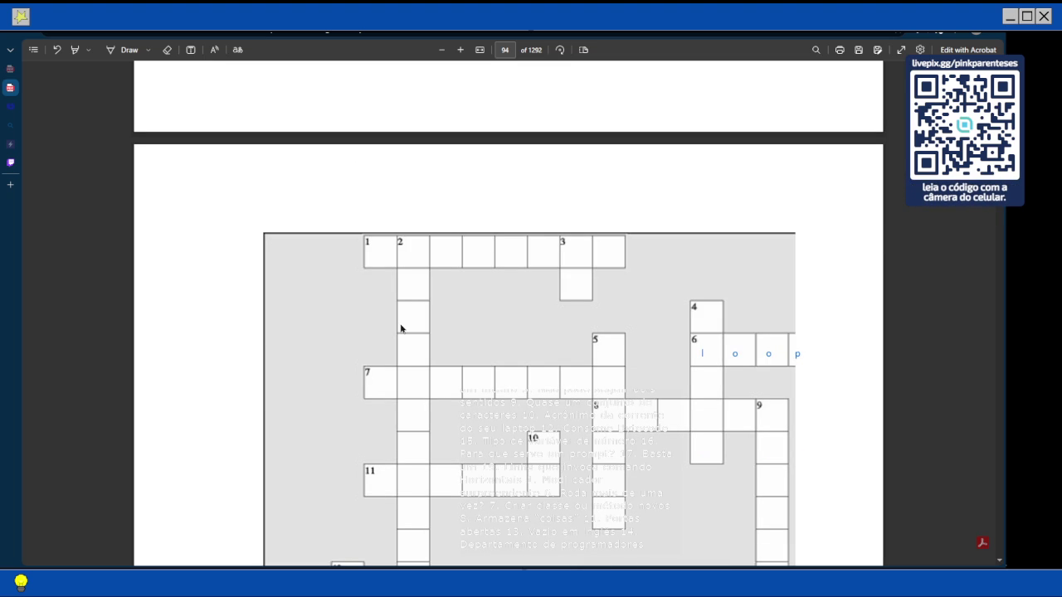
Extend row 20's 'com' text box with the letters p i l a d o r so it reads compilador
scroll(401, 328, "down", 4)
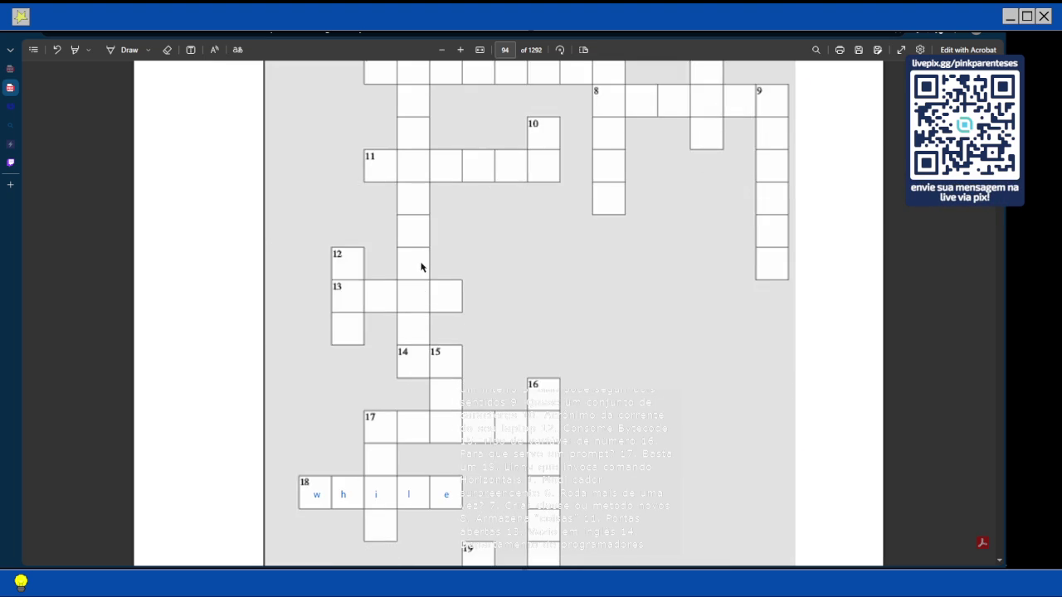
scroll(420, 267, "down", 3)
left_click(347, 333)
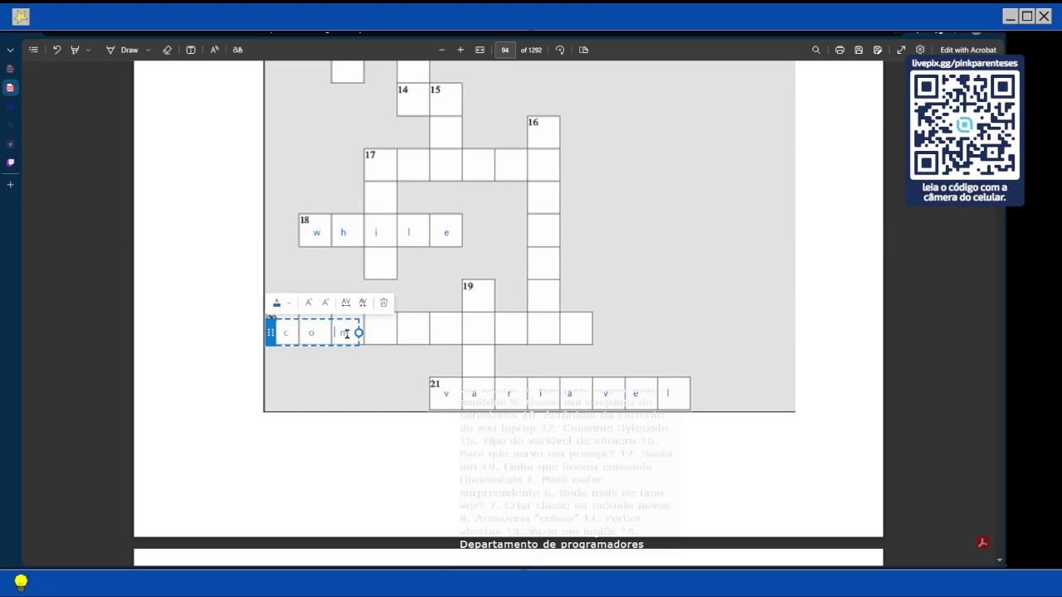
type("p")
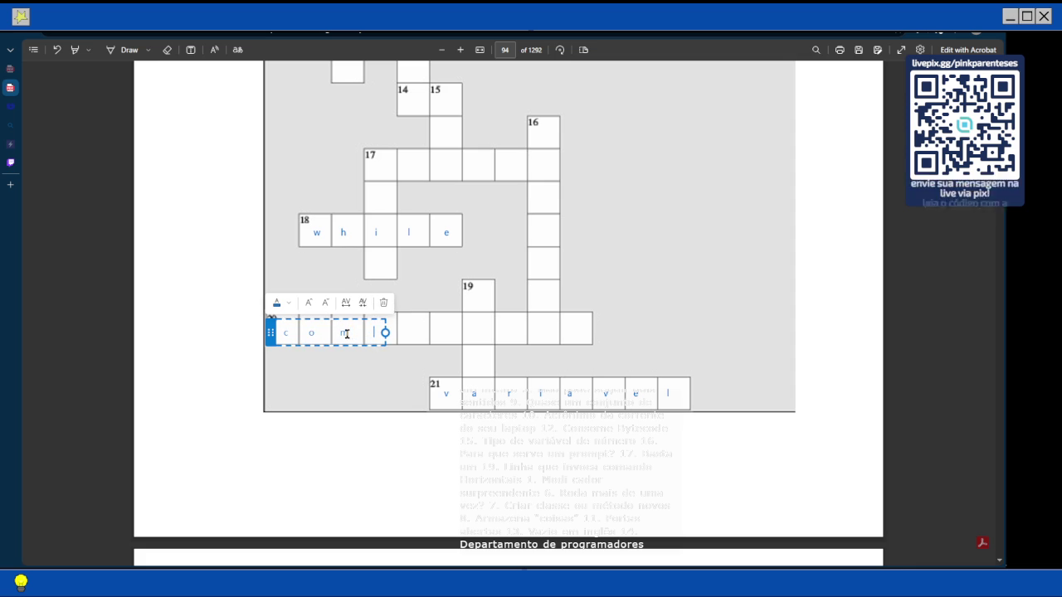
type(" i")
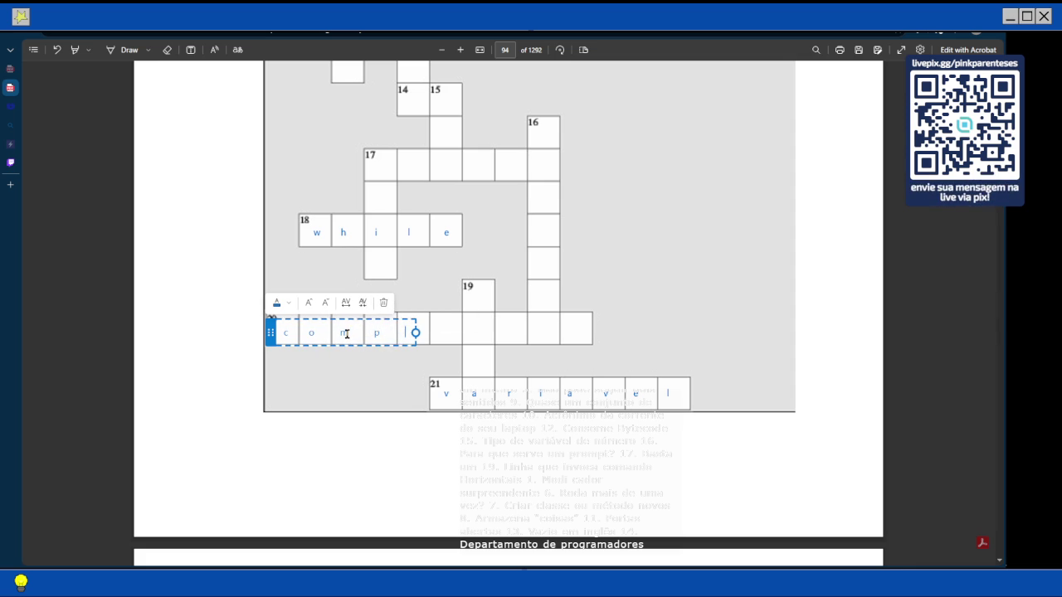
type(" l")
type(" a")
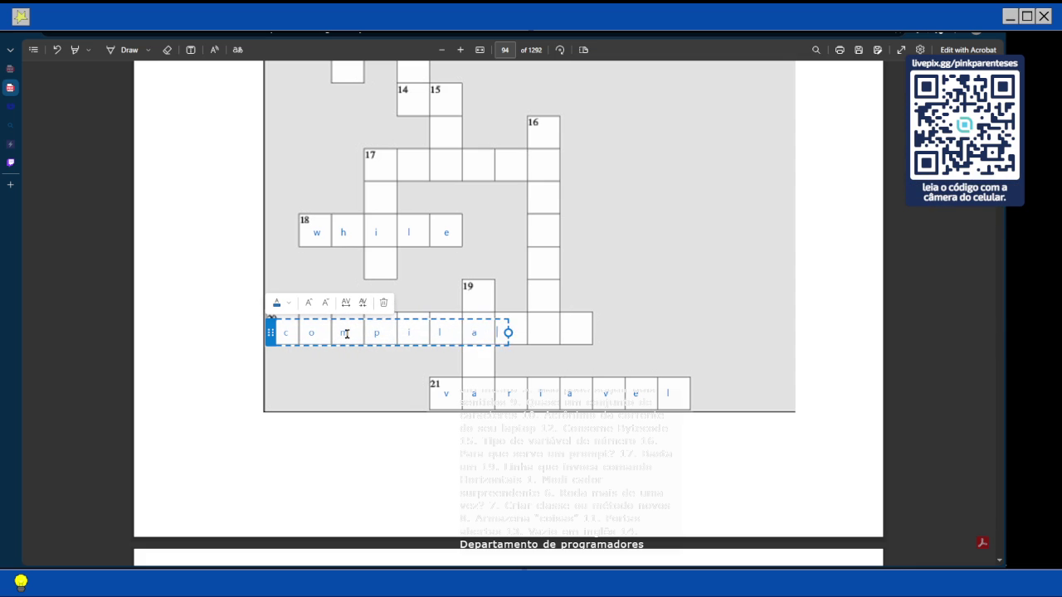
type(" d o r")
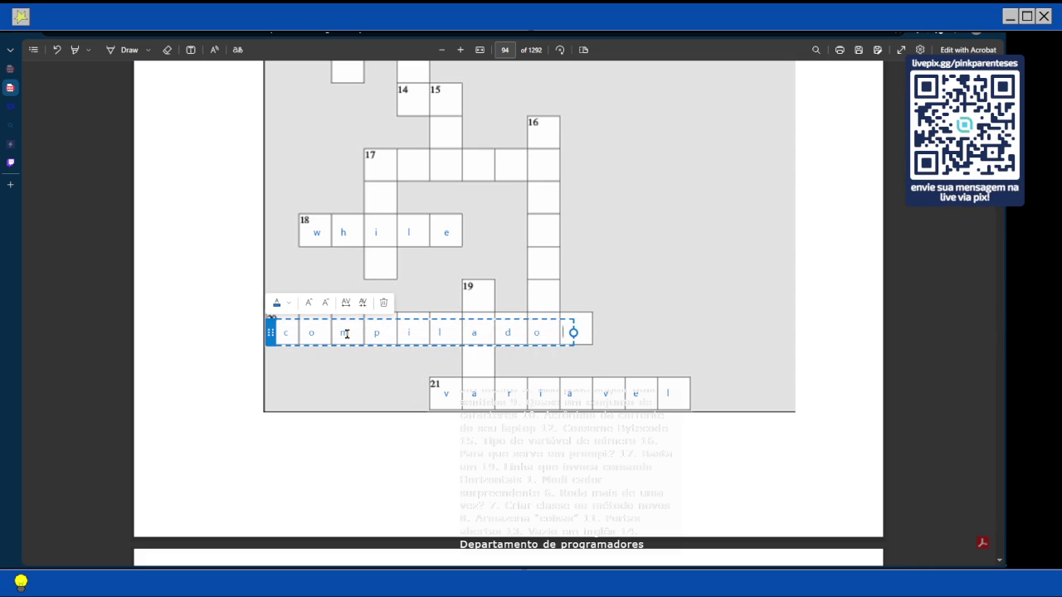
left_click(379, 257)
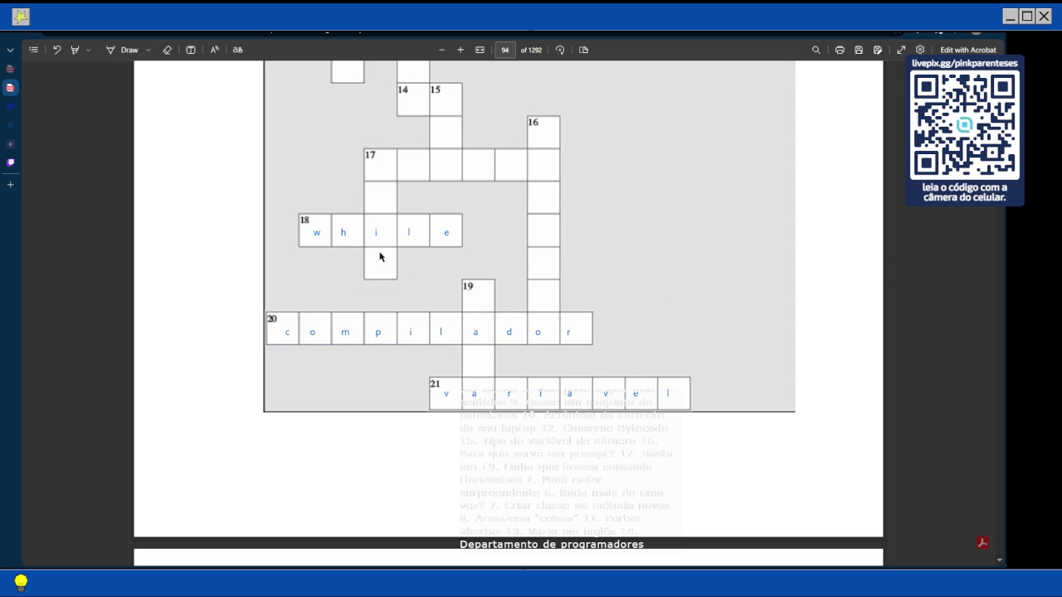
left_click(190, 51)
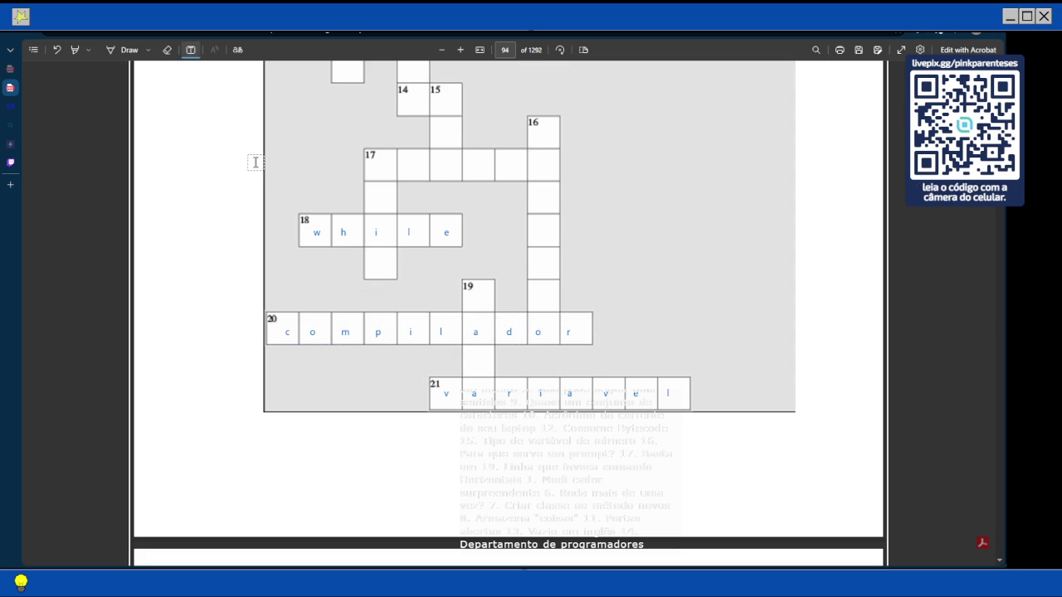
Bring the crossword's lower rows into view and start a text box in row 13's first cell
scroll(435, 223, "up", 3)
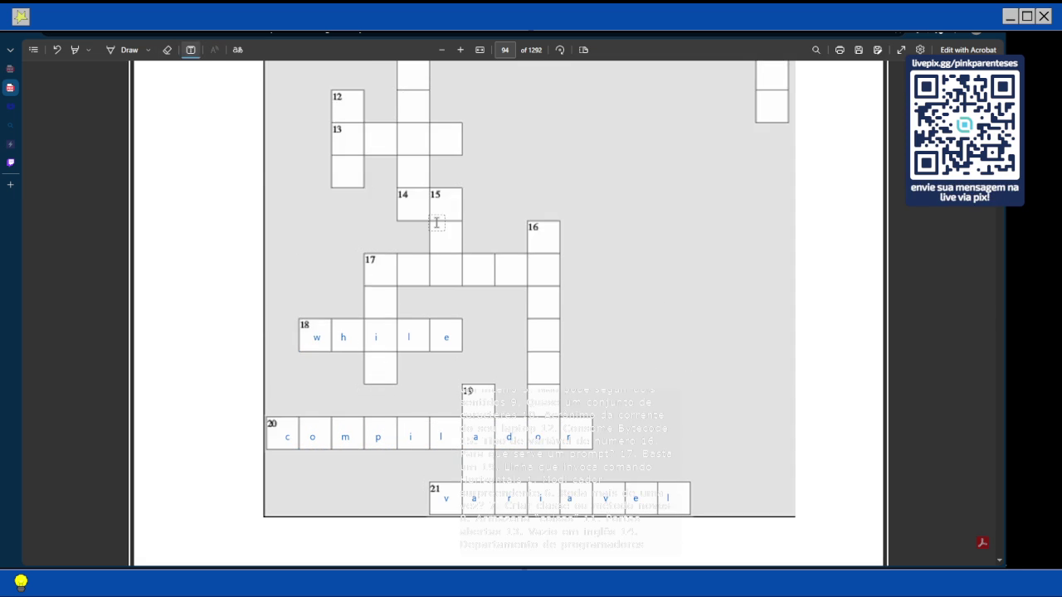
scroll(435, 222, "down", 3)
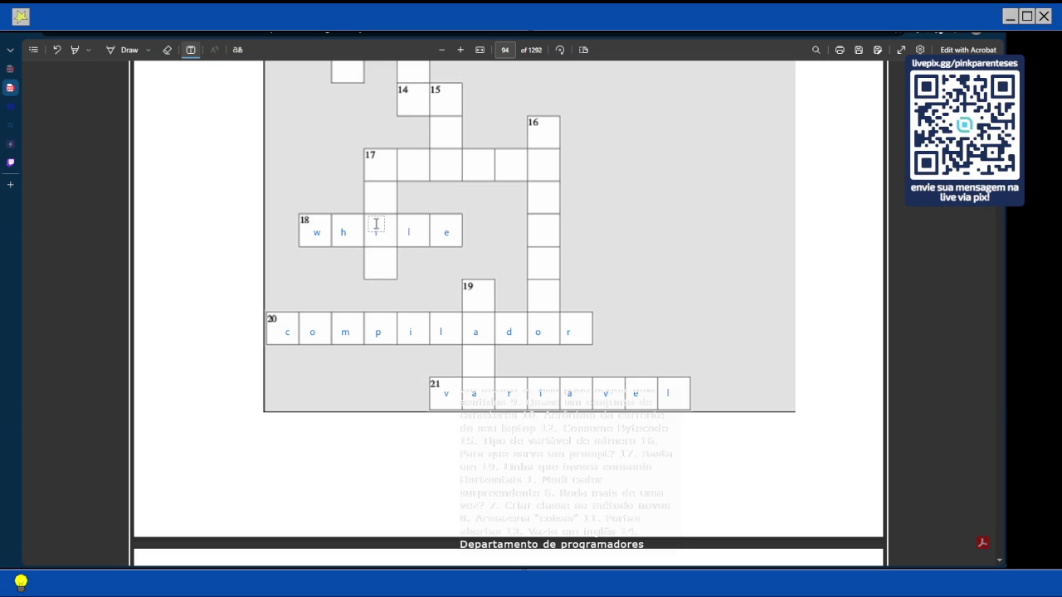
type("i")
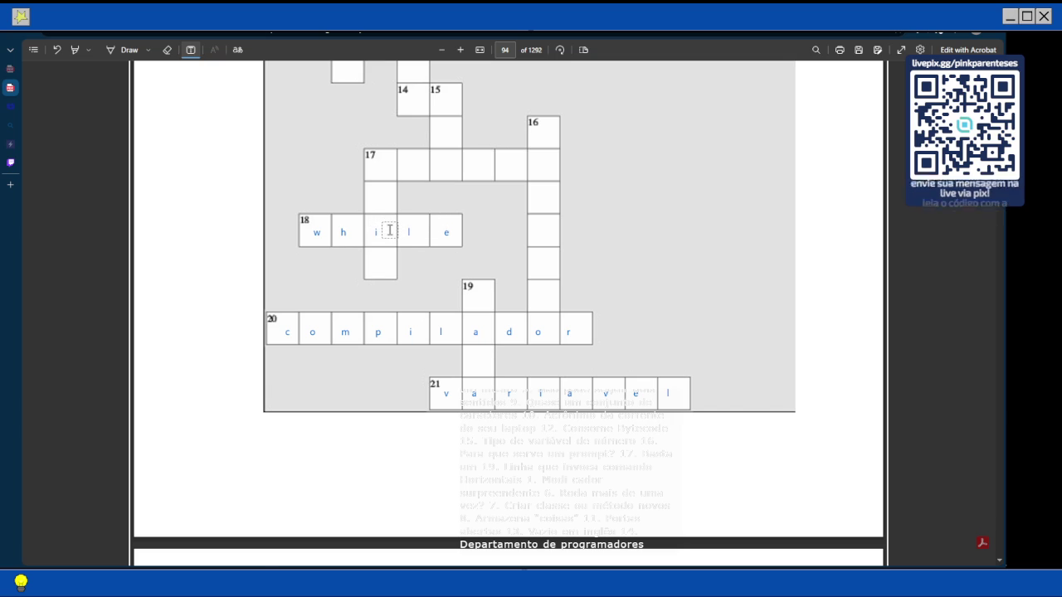
scroll(389, 230, "up", 10)
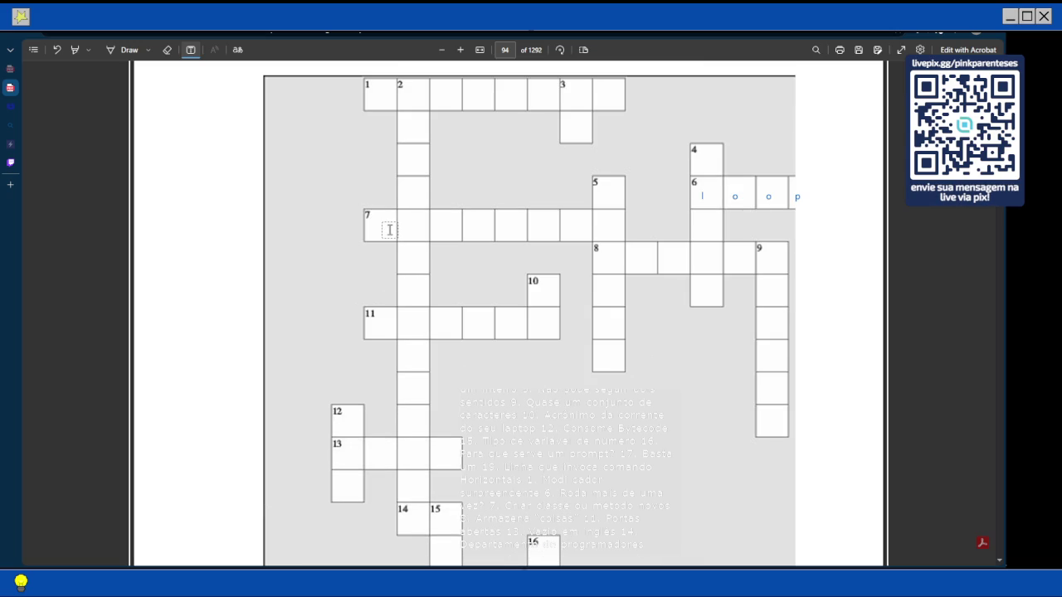
scroll(389, 230, "up", 3)
scroll(397, 238, "down", 3)
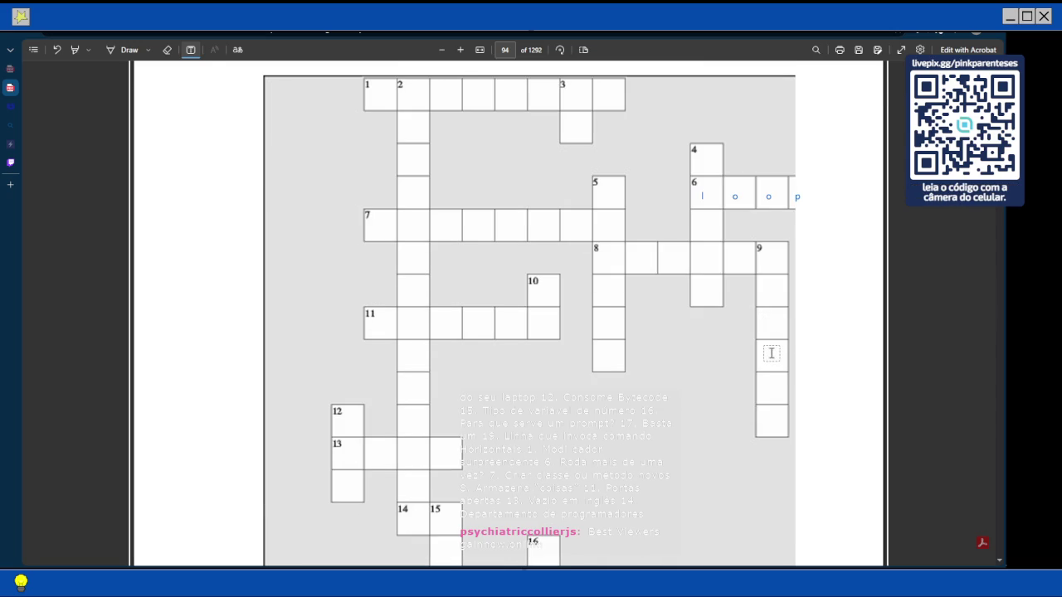
scroll(766, 370, "down", 3)
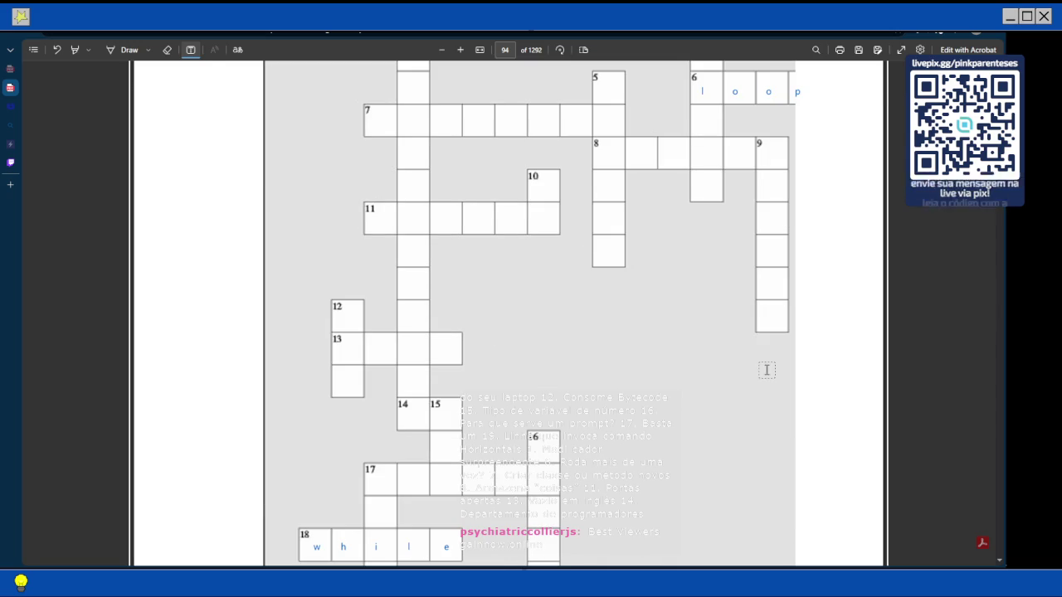
scroll(766, 370, "down", 5)
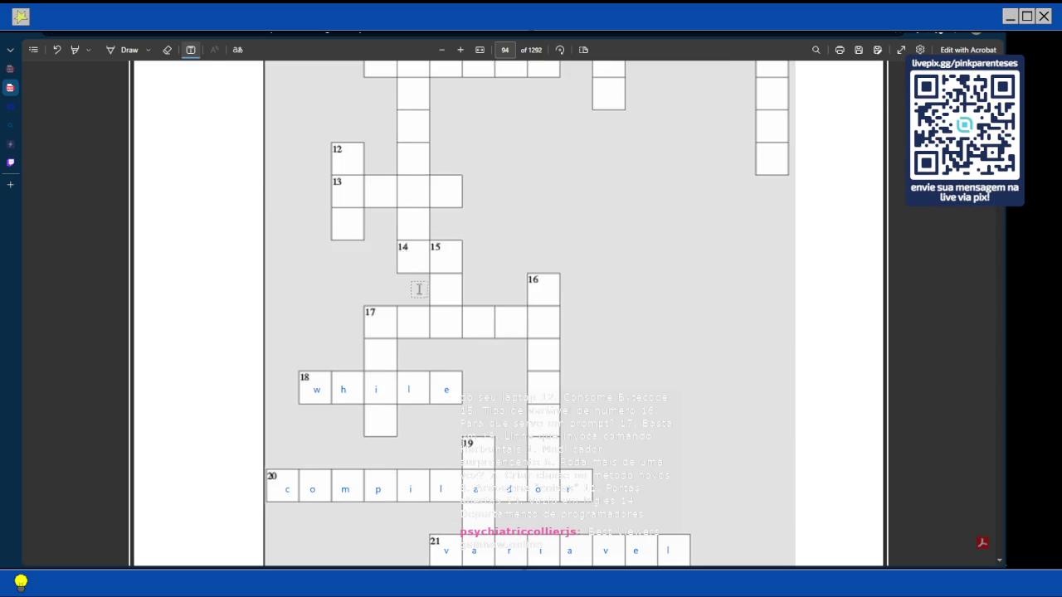
left_click(351, 192)
Enter the letters of void across row 13's cells and commit the entry
type("l      o")
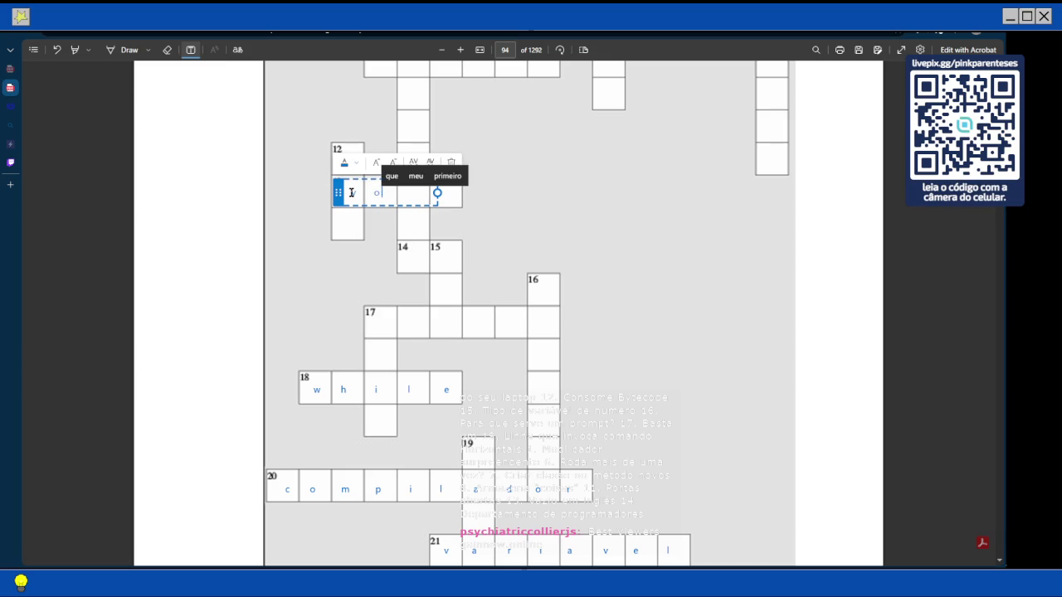
type("id")
key("Escape")
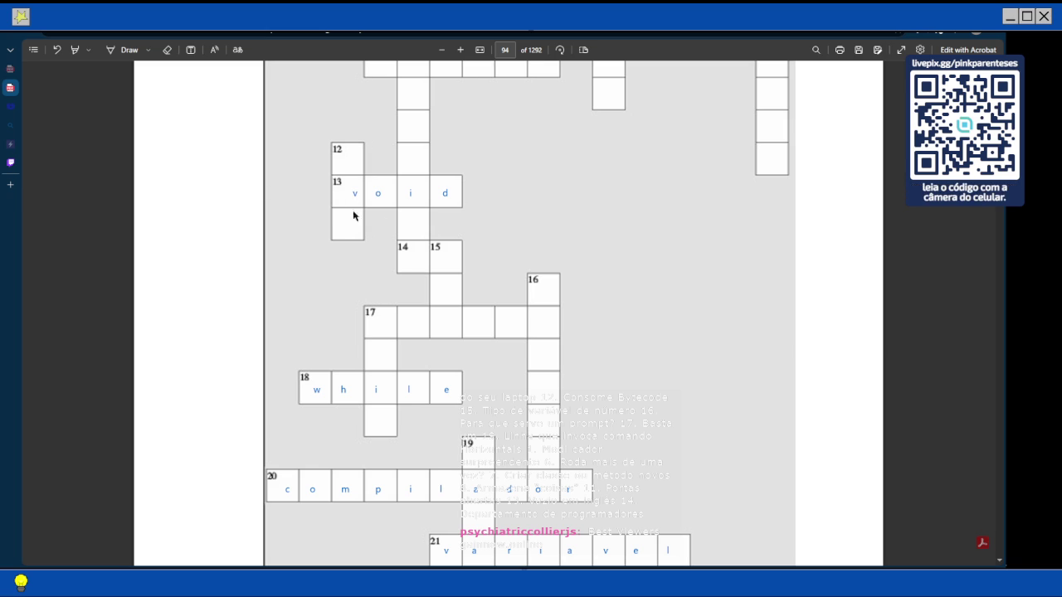
scroll(437, 233, "down", 1)
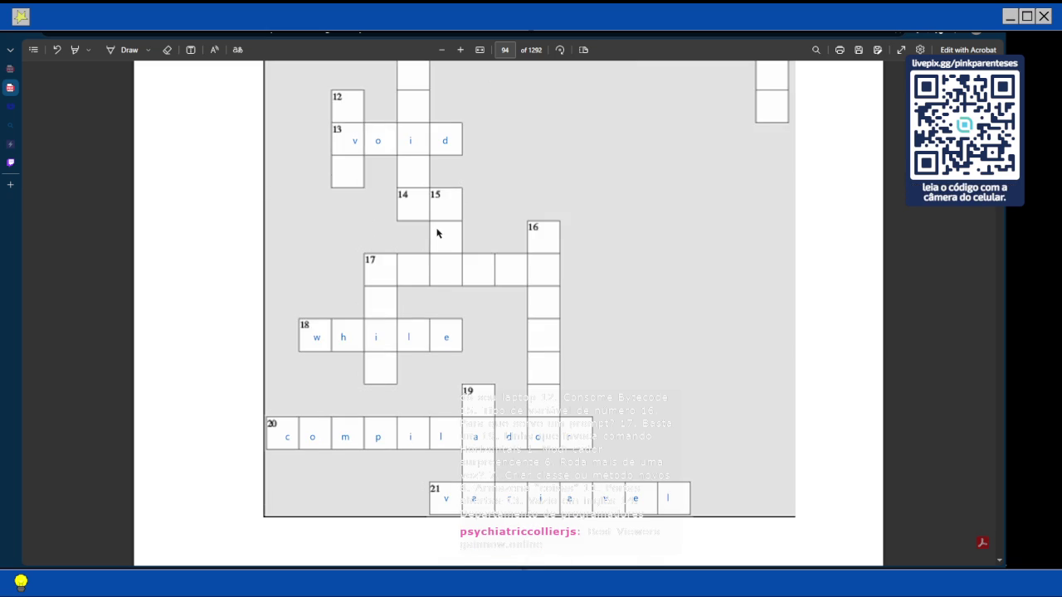
Turn the Add text tool back on with the T shortcut
scroll(437, 233, "down", 1)
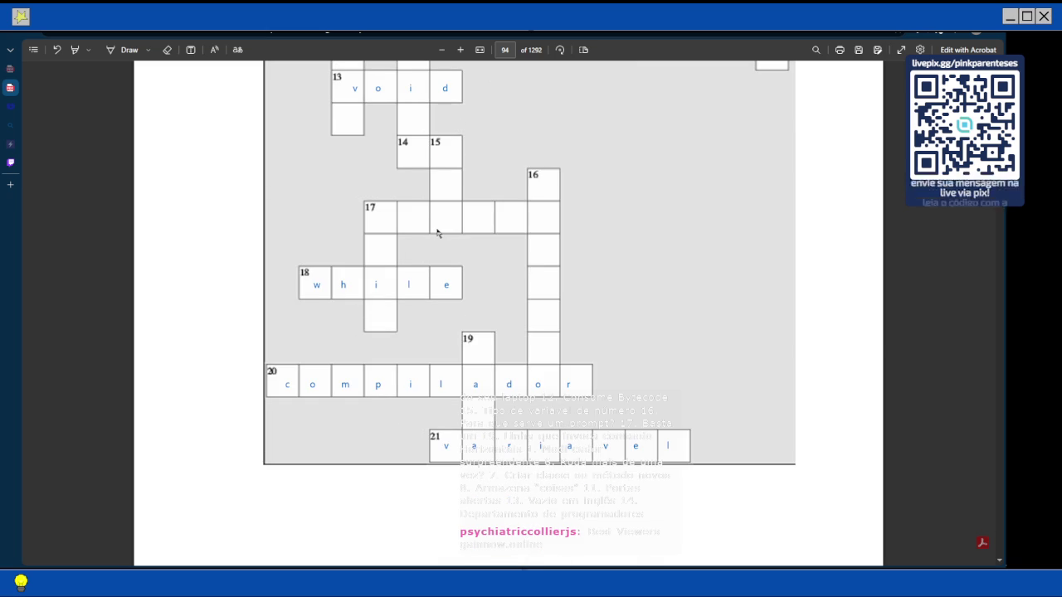
scroll(437, 233, "up", 3)
scroll(437, 234, "down", 1)
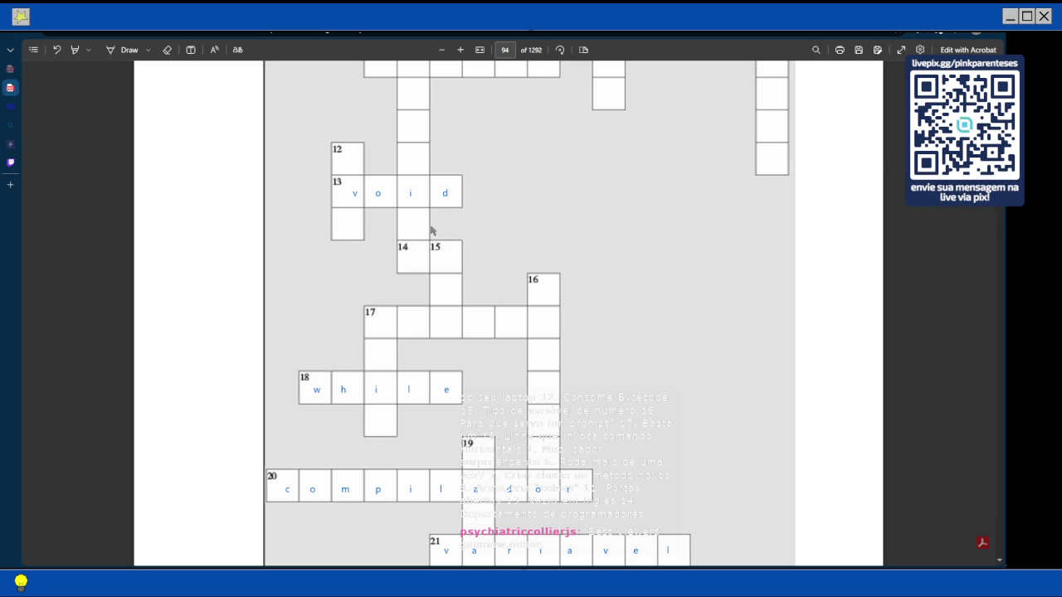
scroll(432, 230, "down", 3)
scroll(432, 230, "up", 3)
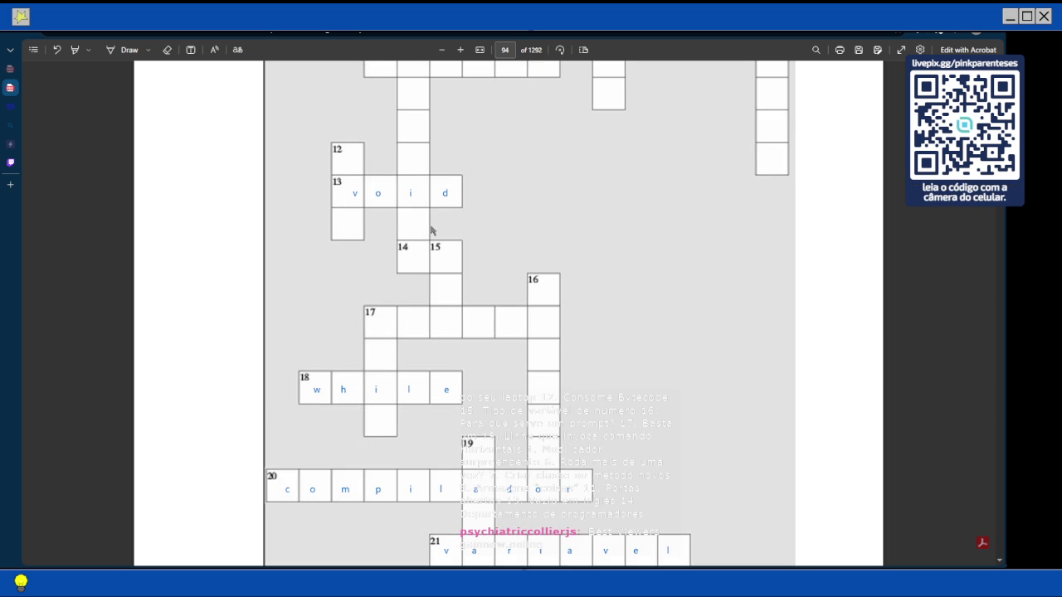
key("t")
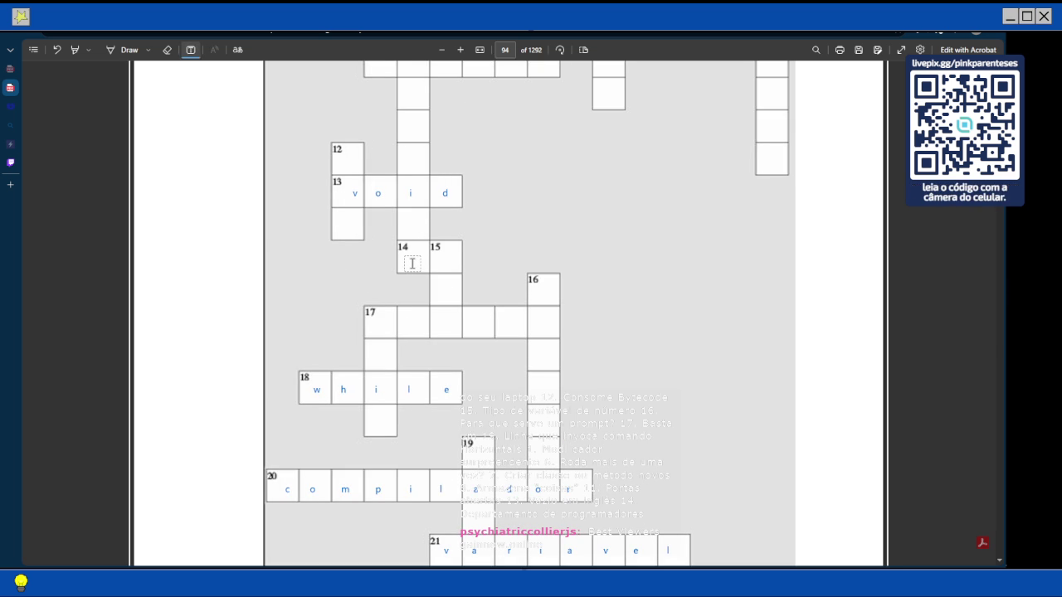
Scroll around the crossword to review the five filled across answers
scroll(412, 263, "down", 3)
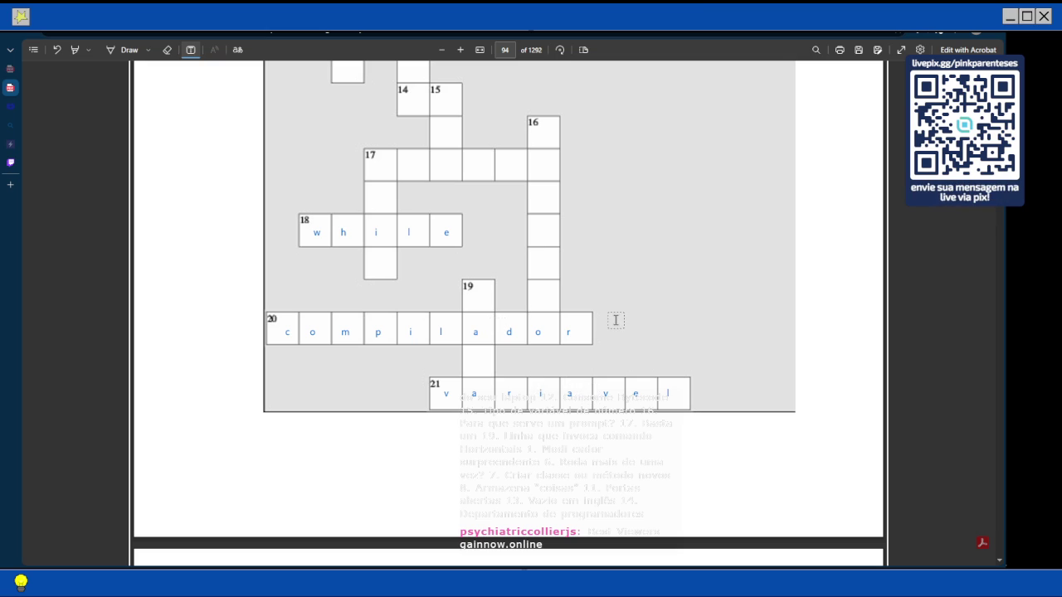
scroll(616, 320, "up", 10)
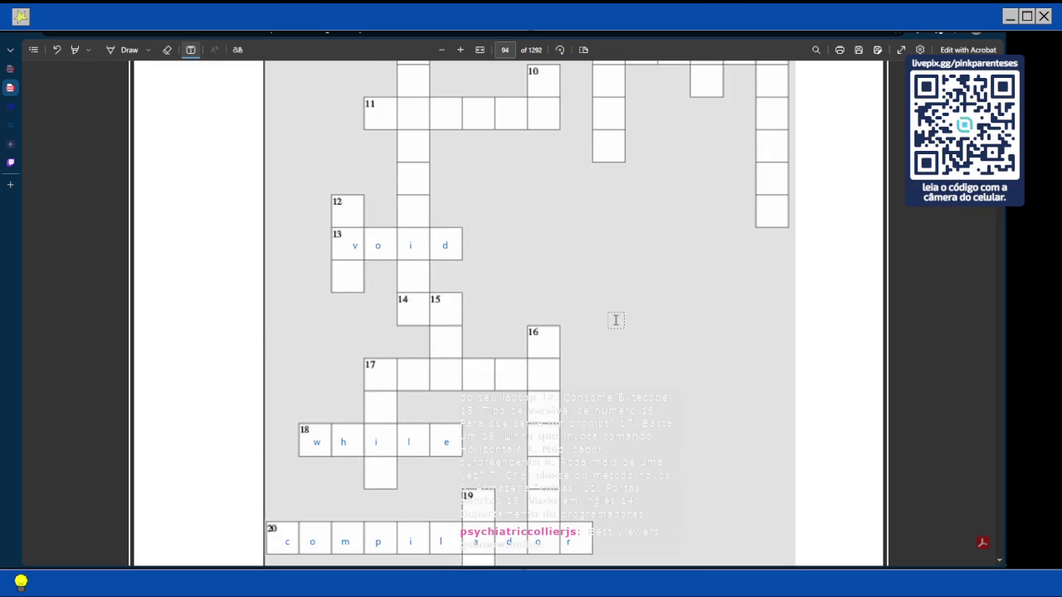
scroll(616, 321, "down", 10)
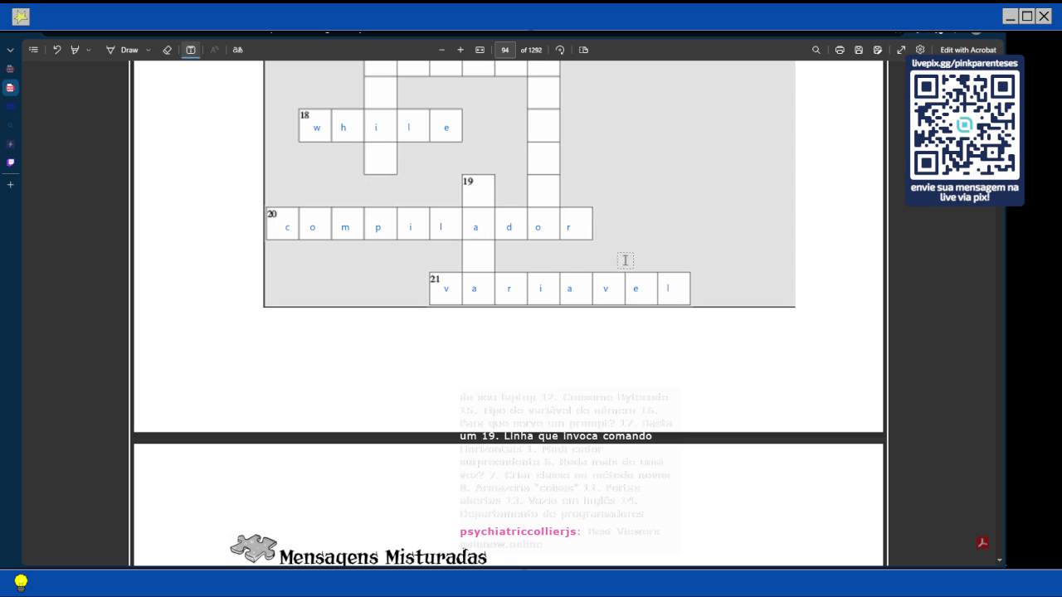
scroll(477, 326, "up", 1)
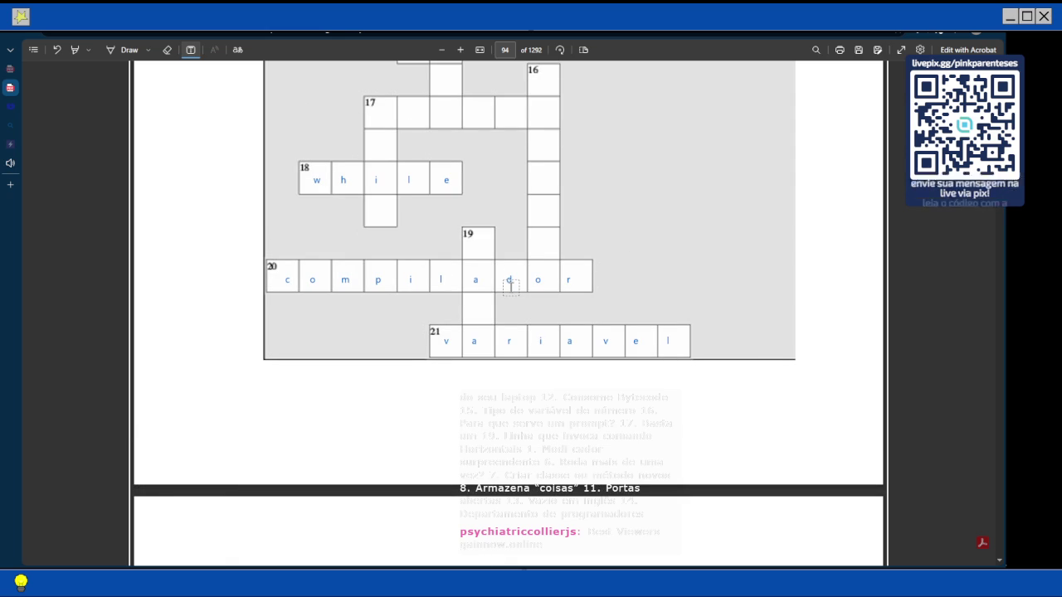
mouse_move(10, 156)
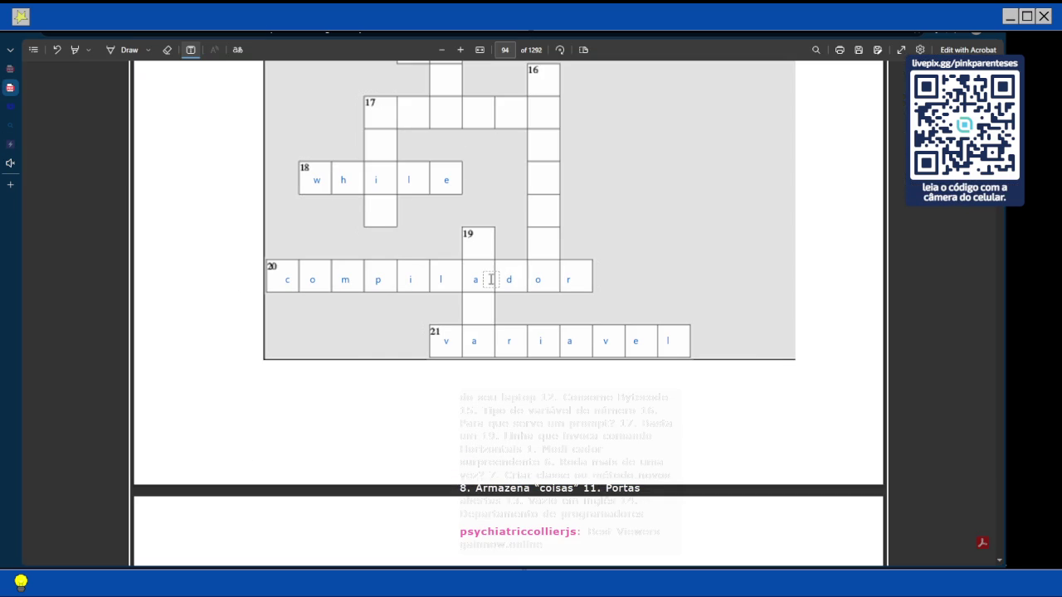
scroll(509, 310, "up", 4)
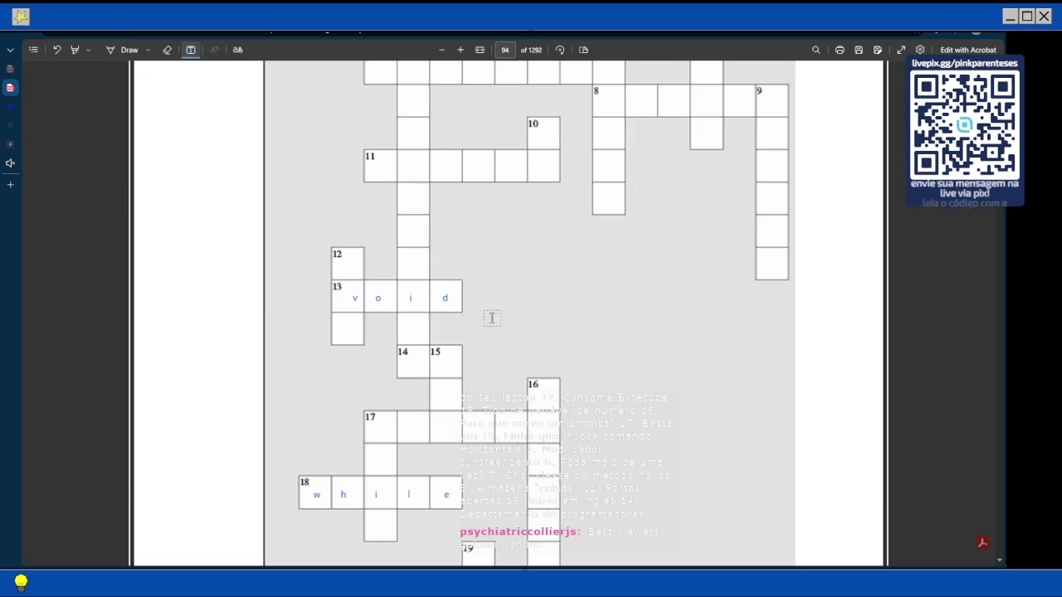
scroll(761, 298, "up", 5)
scroll(719, 288, "up", 5)
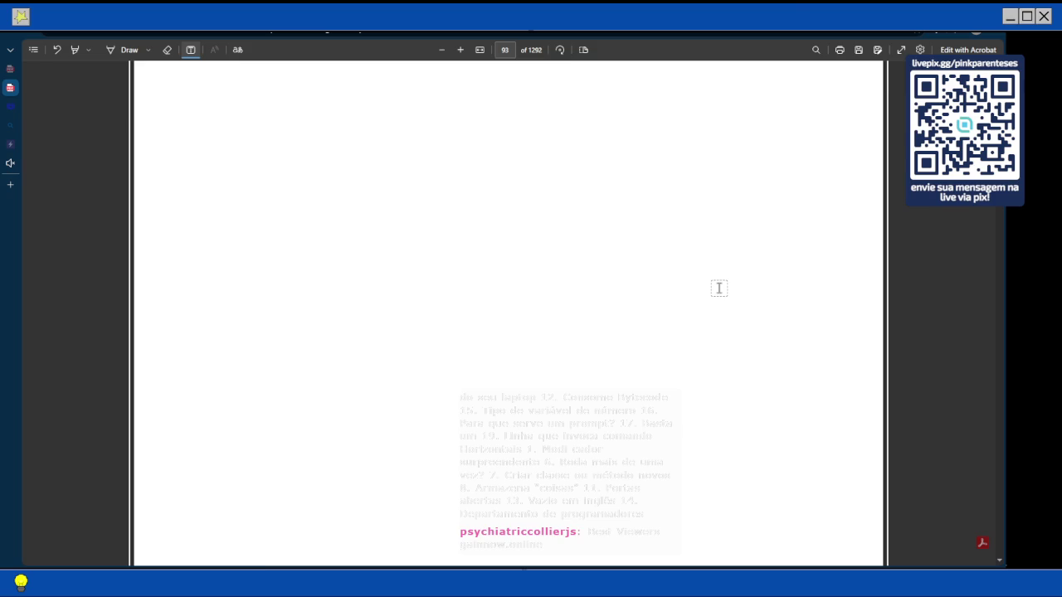
scroll(719, 287, "down", 5)
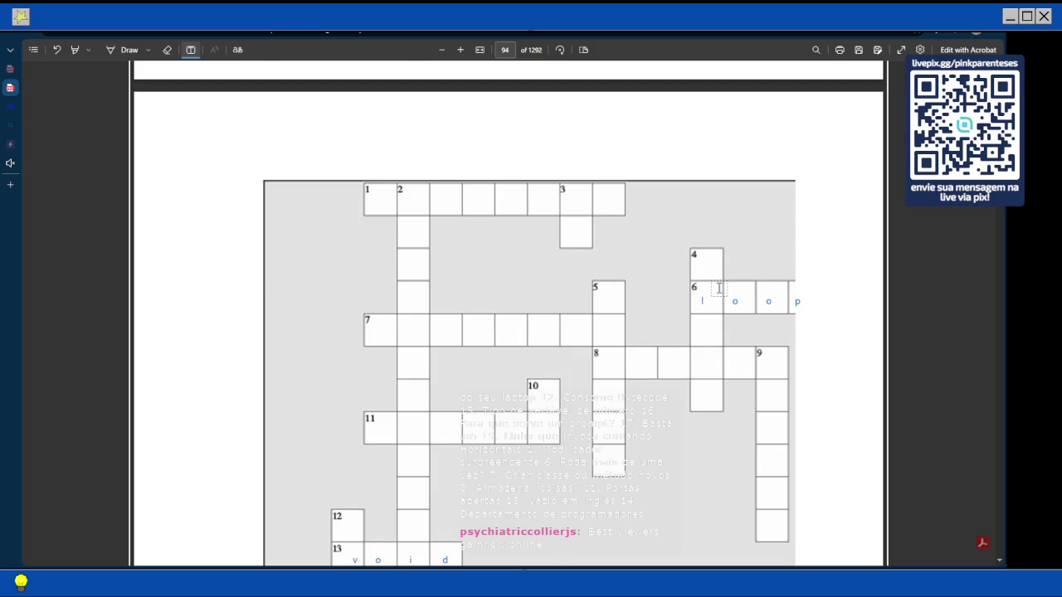
scroll(661, 304, "down", 3)
scroll(388, 305, "up", 1)
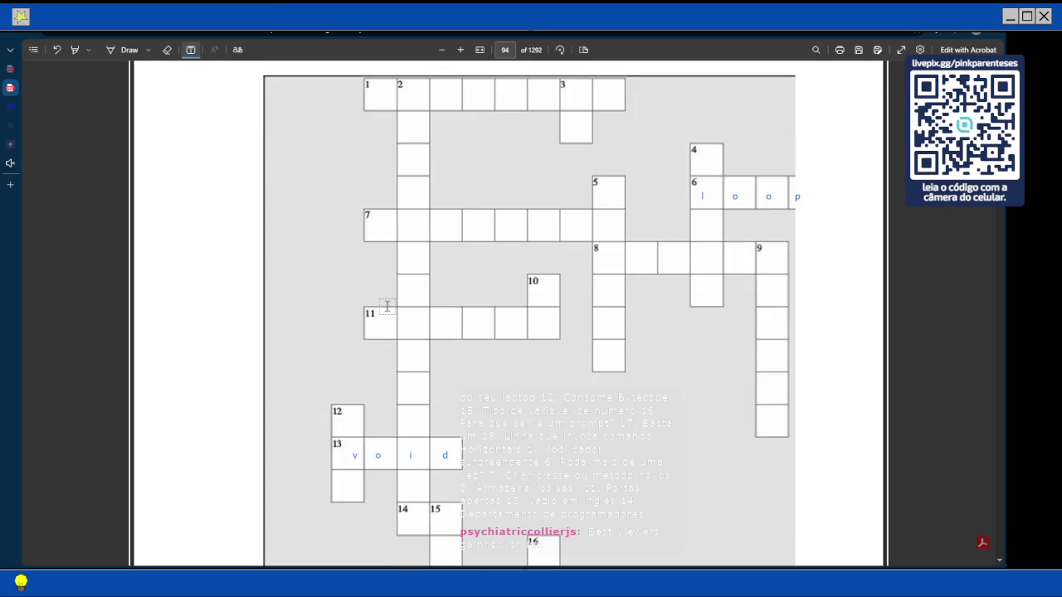
scroll(388, 305, "down", 3)
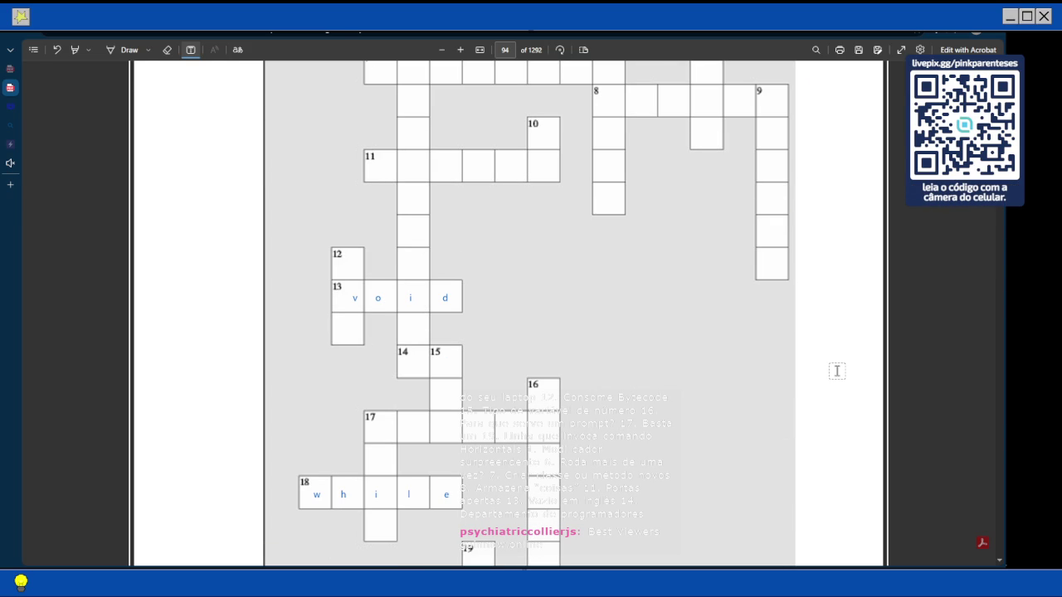
Add j in cell 12 and m below void's v so down answer 12 reads jvm
left_click(347, 266)
type("J")
left_click(350, 337)
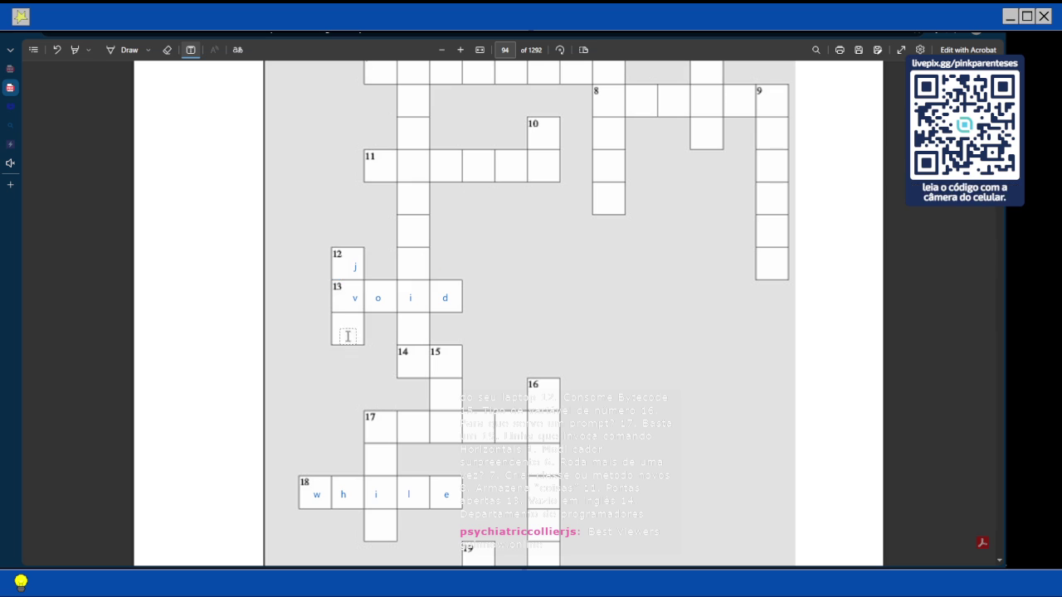
left_click(350, 336)
type("m")
left_click(382, 445)
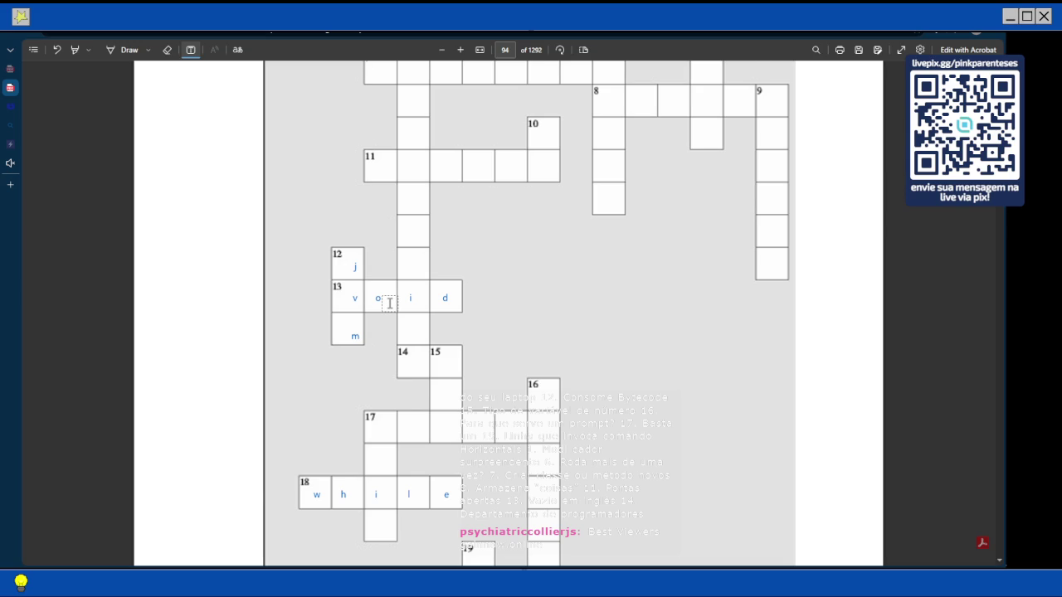
scroll(389, 304, "down", 3)
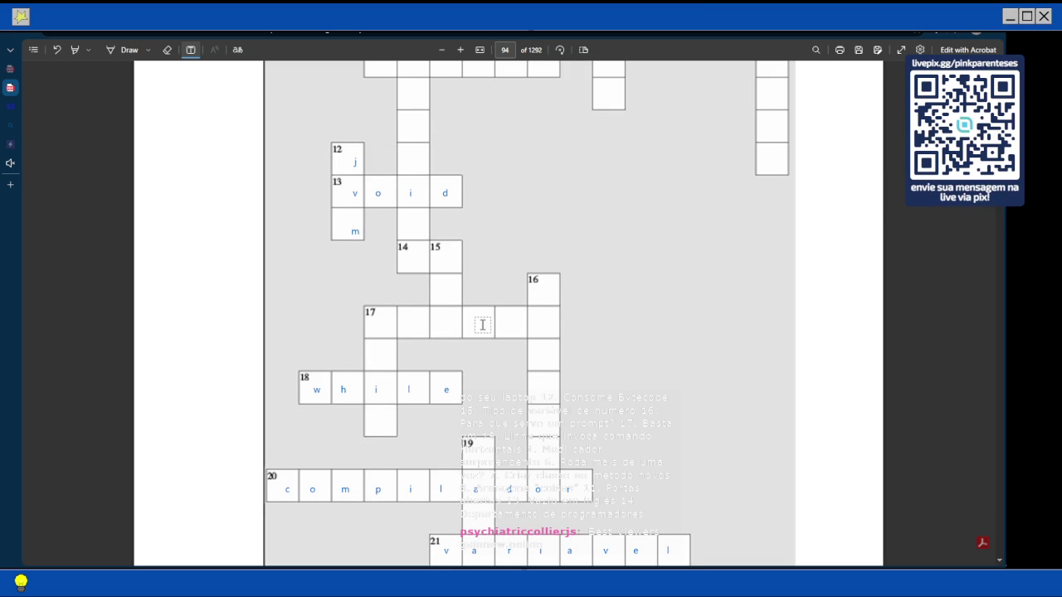
Fill down answer 15 as int: i and n in cell 15, t in row 17
left_click(437, 258)
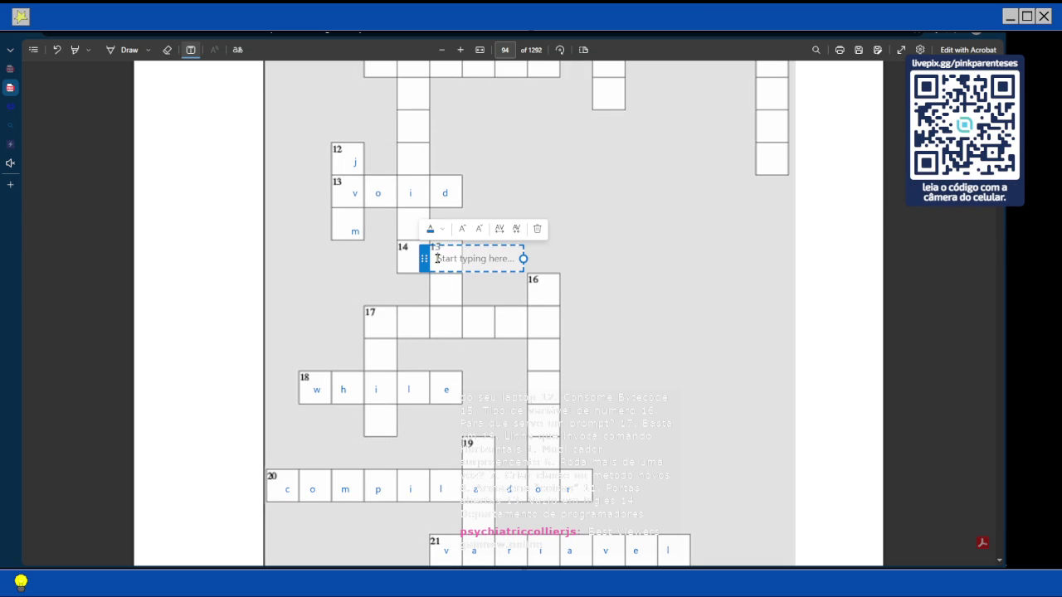
type("i")
key("Return")
type("n")
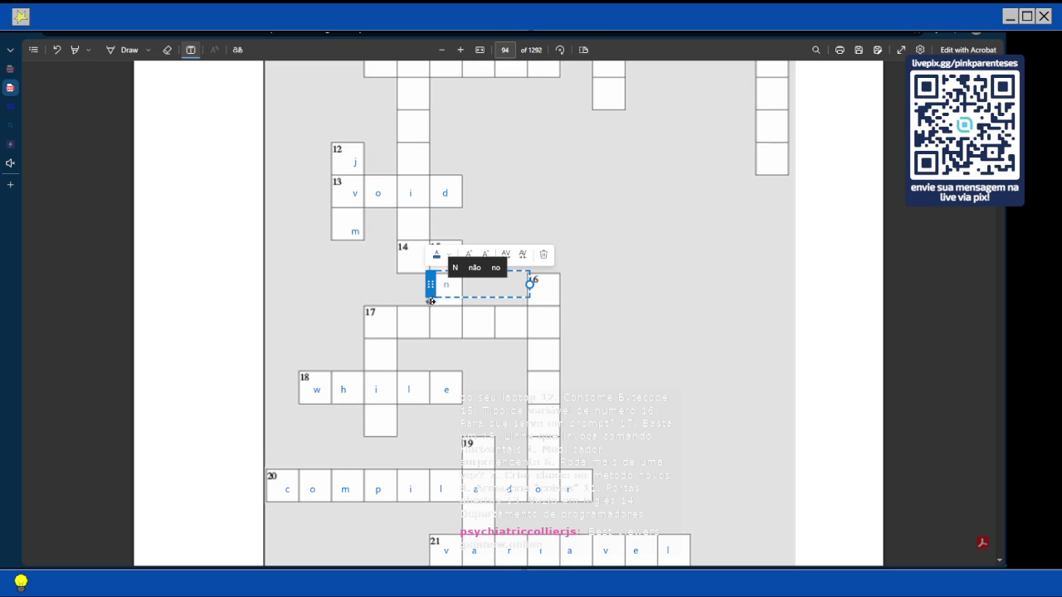
left_click(449, 320)
left_click(448, 320)
type("t")
left_click(600, 249)
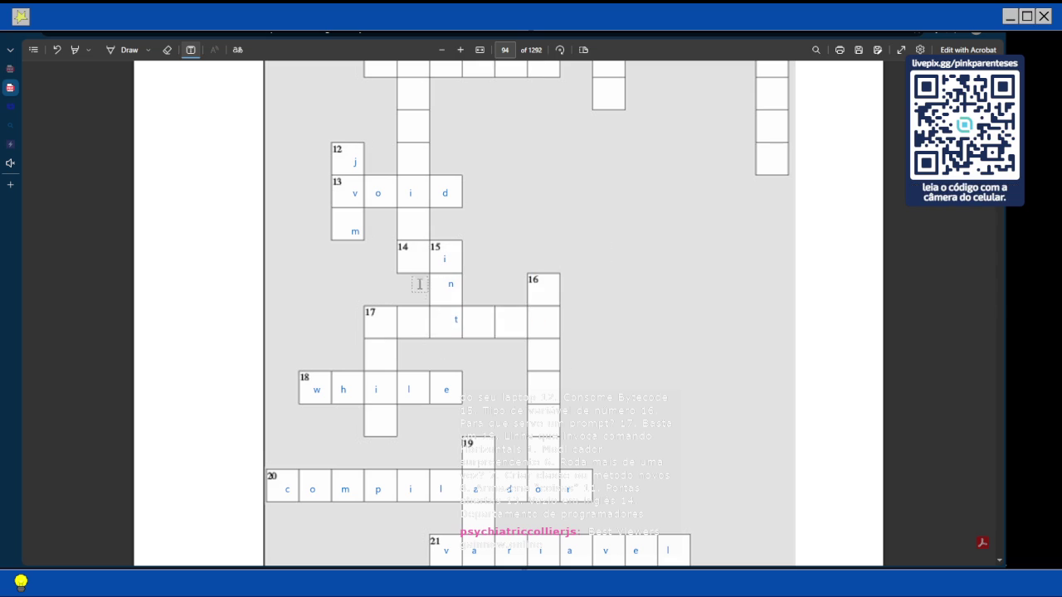
Zoom in on the crossword page
scroll(443, 307, "down", 1)
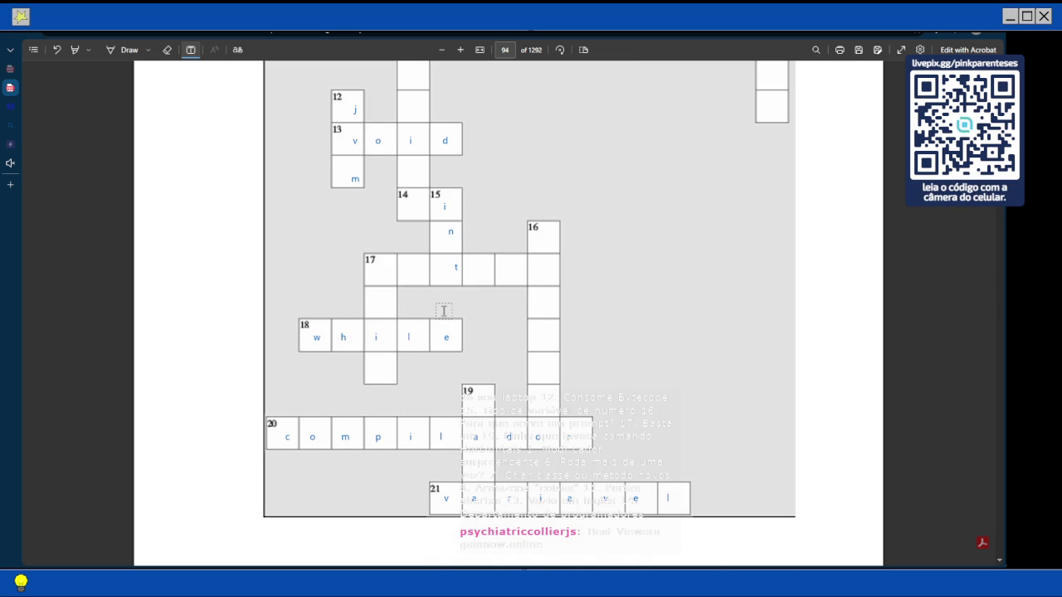
left_click(461, 50)
scroll(553, 268, "down", 1)
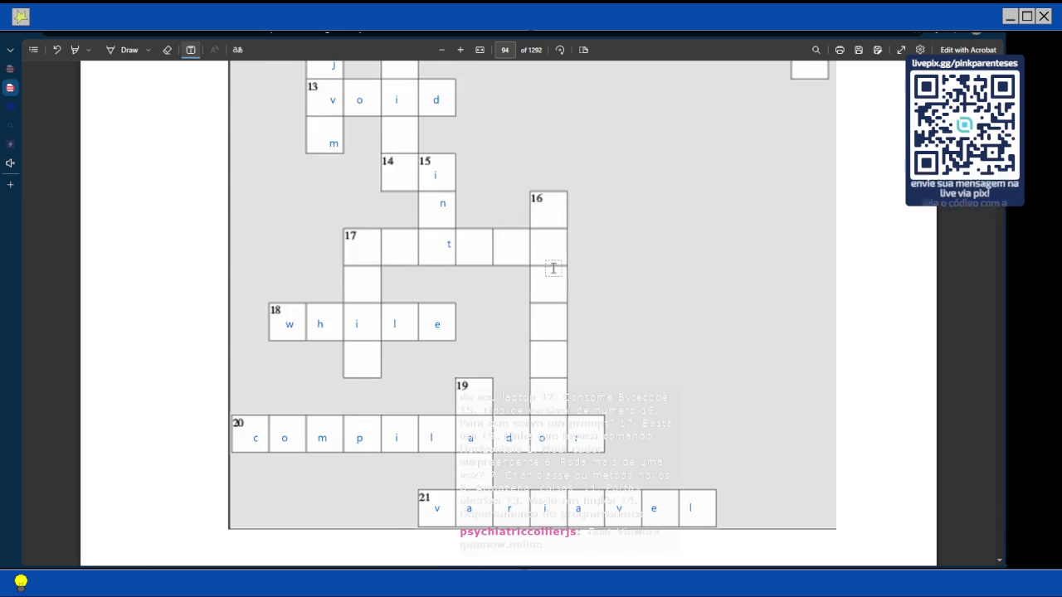
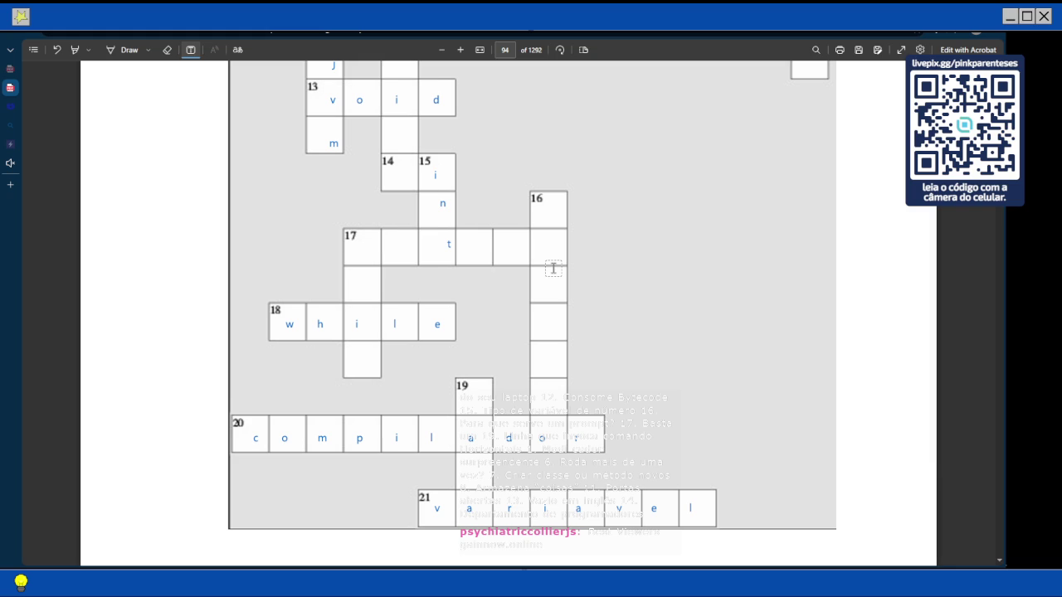
Type a blue 'j' into crossword cell 19, above the a of compilador
scroll(553, 268, "up", 10)
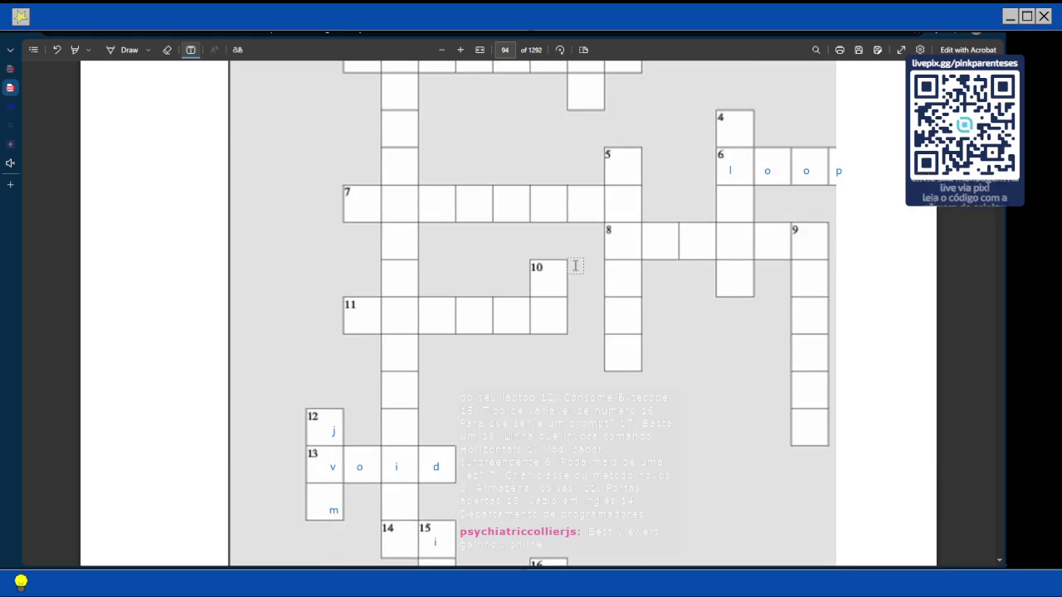
scroll(507, 176, "up", 2)
scroll(400, 246, "down", 5)
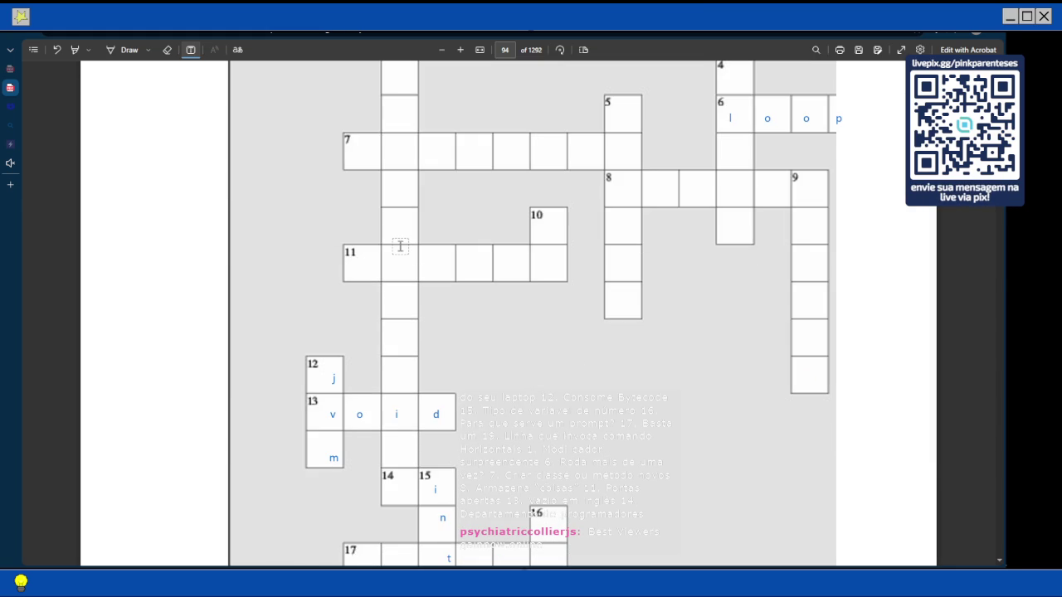
scroll(400, 247, "down", 3)
scroll(398, 253, "up", 10)
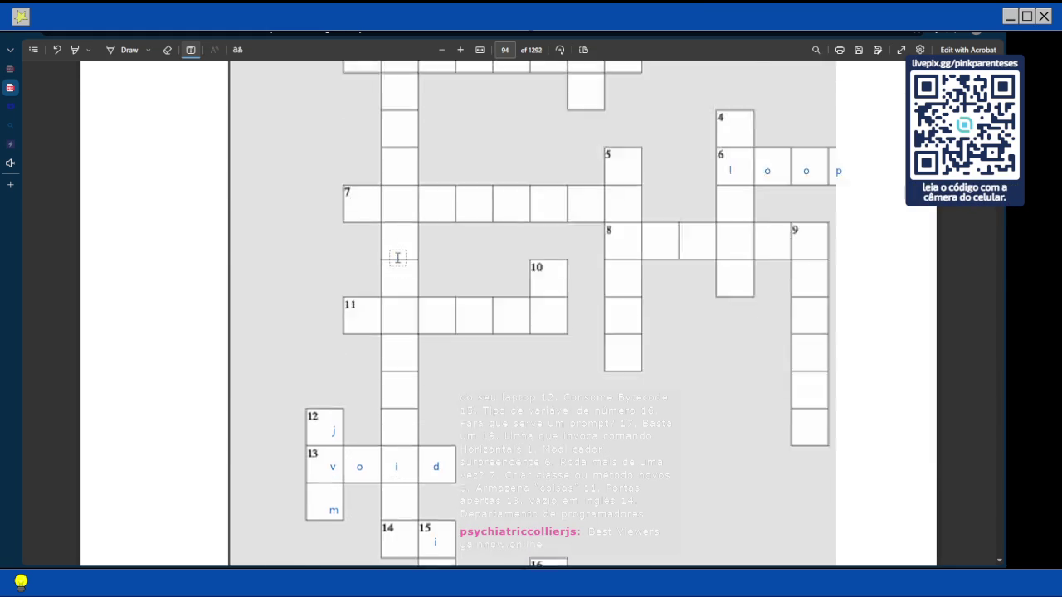
scroll(398, 258, "down", 11)
scroll(488, 214, "down", 3)
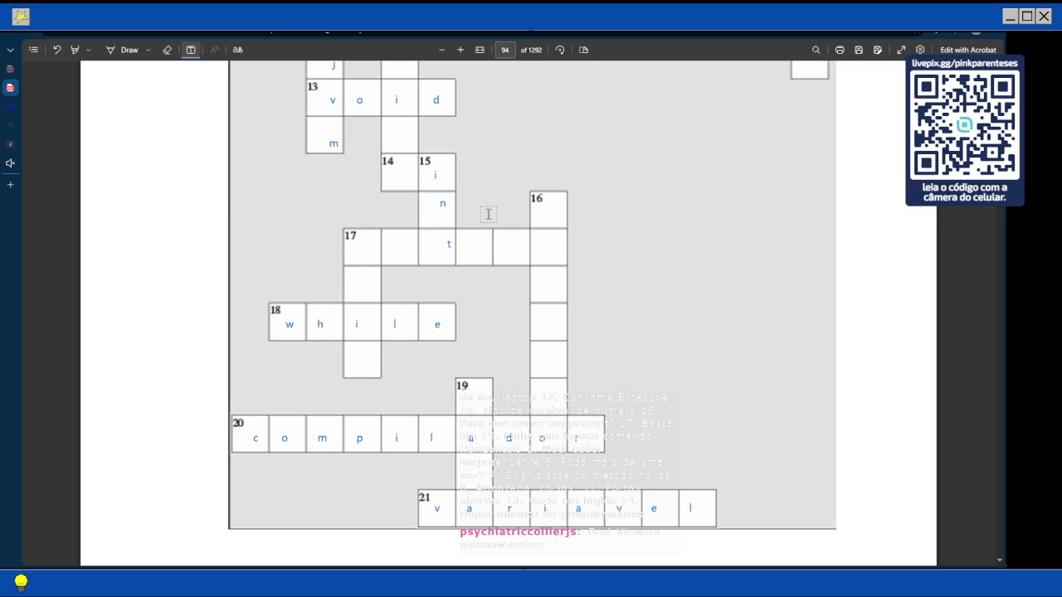
scroll(487, 214, "down", 2)
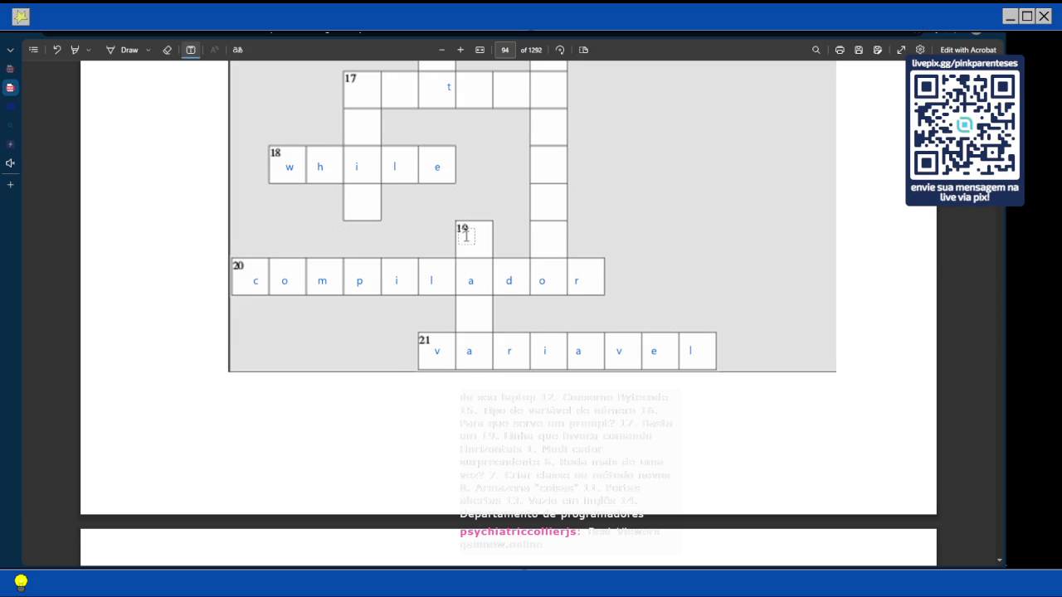
left_click(465, 236)
type("j")
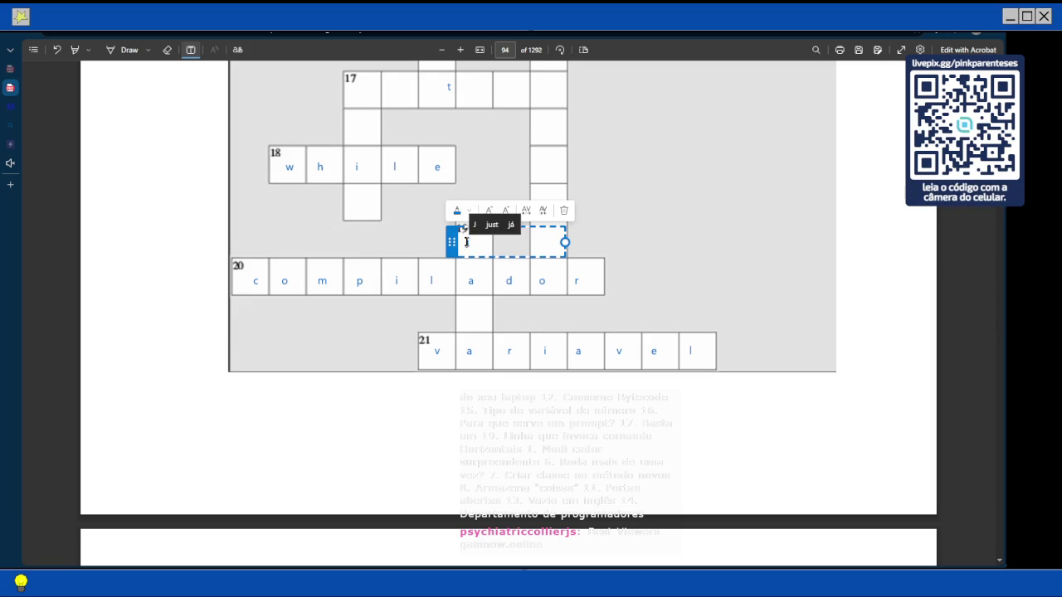
left_click(468, 308)
Add a 'v' in the cell below the a and centre it within the square
left_click(468, 309)
type("v")
left_click(640, 291)
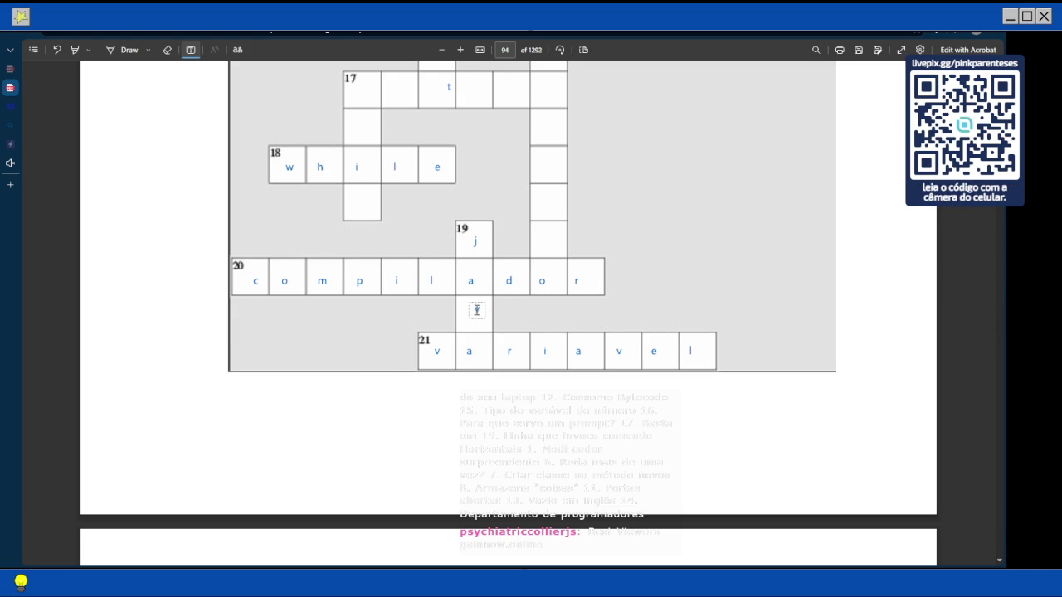
left_click(472, 310)
left_click(451, 310)
left_click_drag(451, 311, 457, 309)
left_click(352, 295)
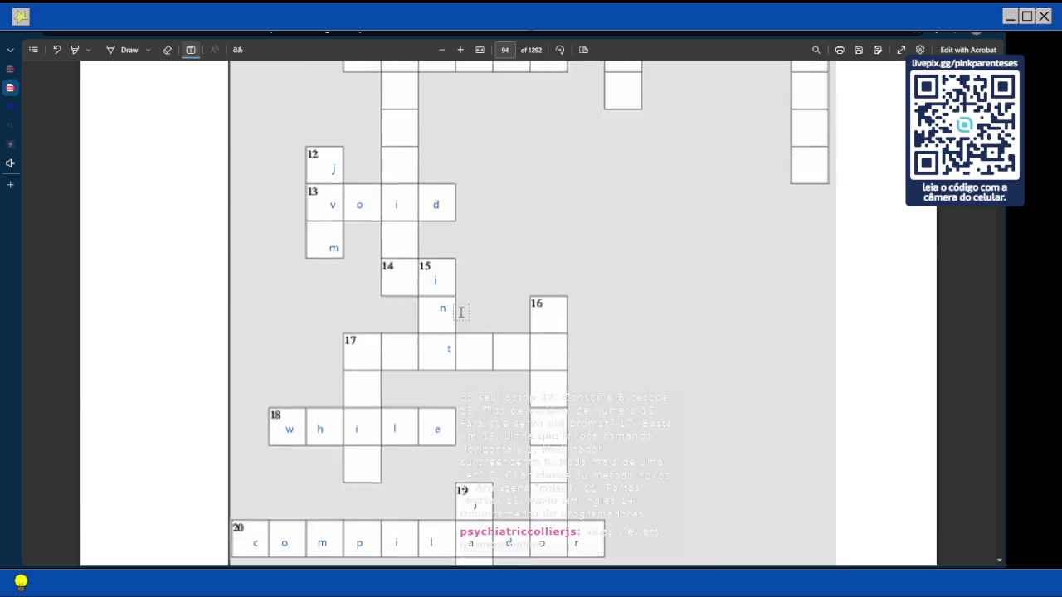
scroll(461, 312, "up", 10)
scroll(461, 311, "up", 3)
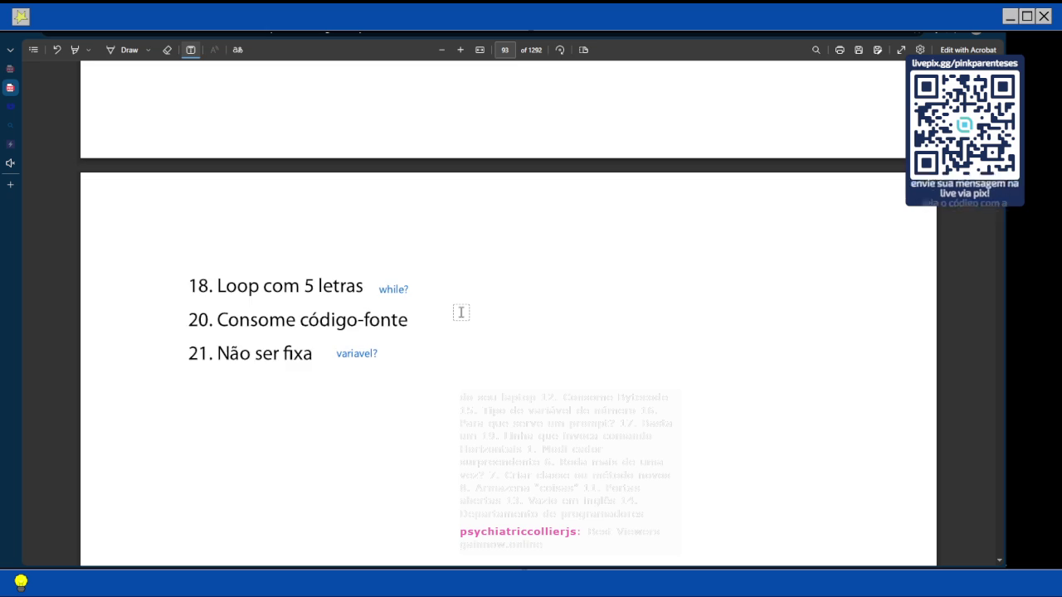
scroll(462, 312, "down", 1)
left_click(422, 278)
left_click(128, 50)
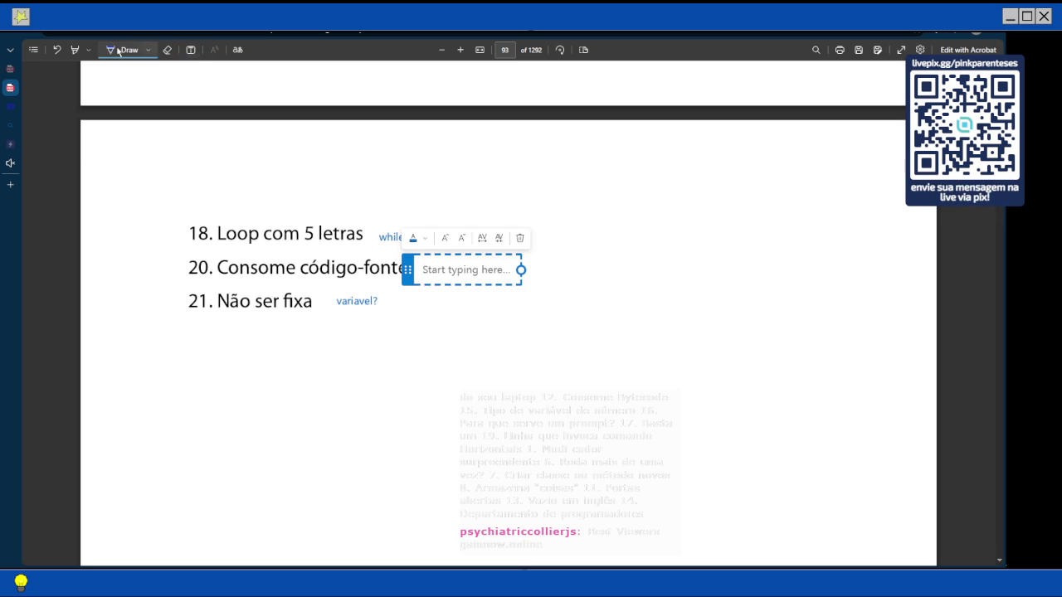
left_click_drag(359, 279, 376, 263)
scroll(296, 219, "down", 10)
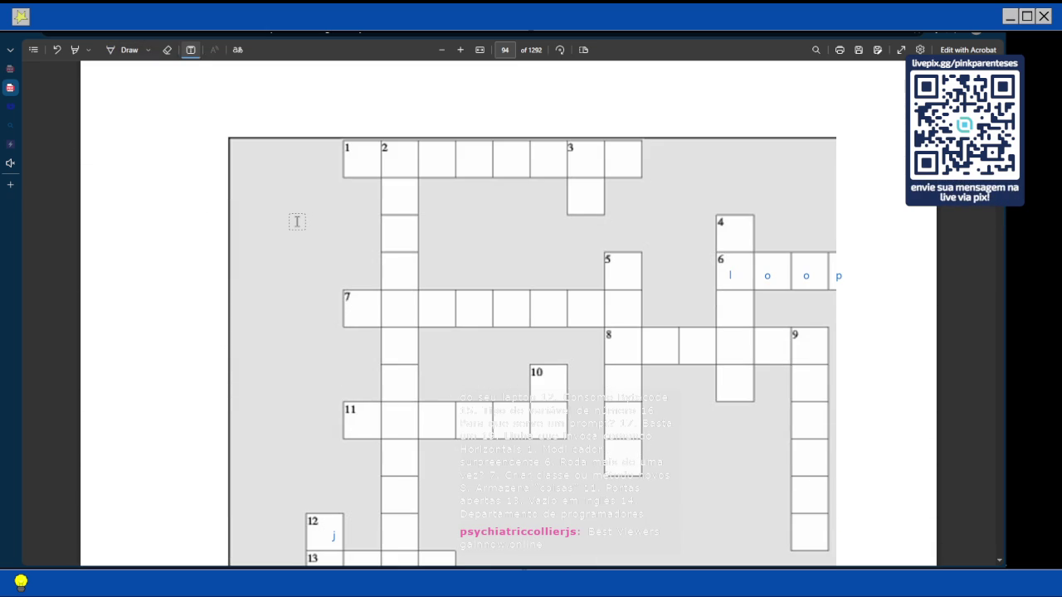
scroll(296, 221, "down", 3)
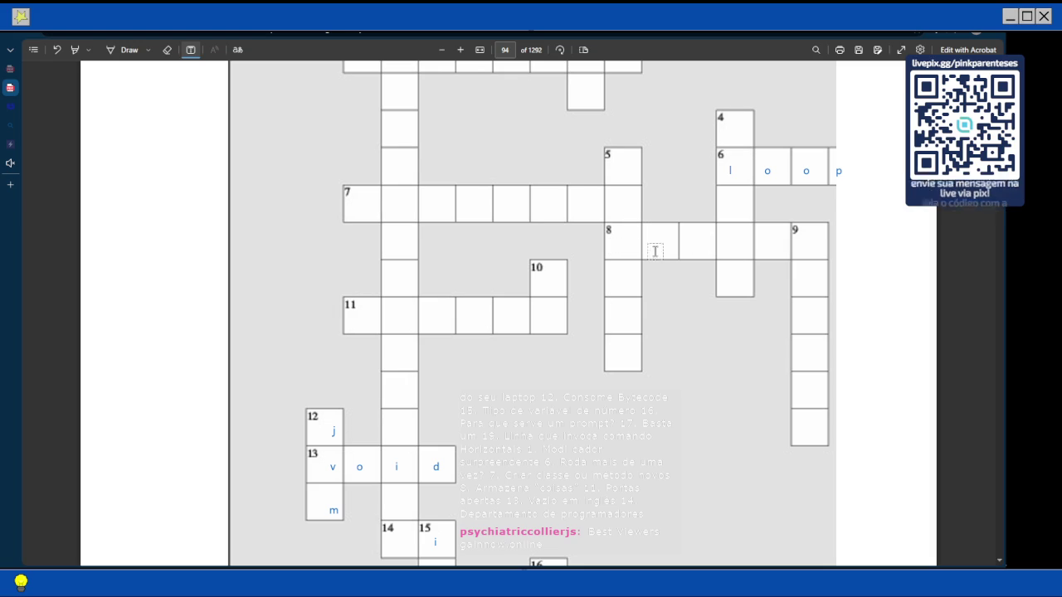
Type 'c l a s s e' from cell 8, delete the stray 'arra' box, and fit it into row 8
left_click(620, 245)
type("l")
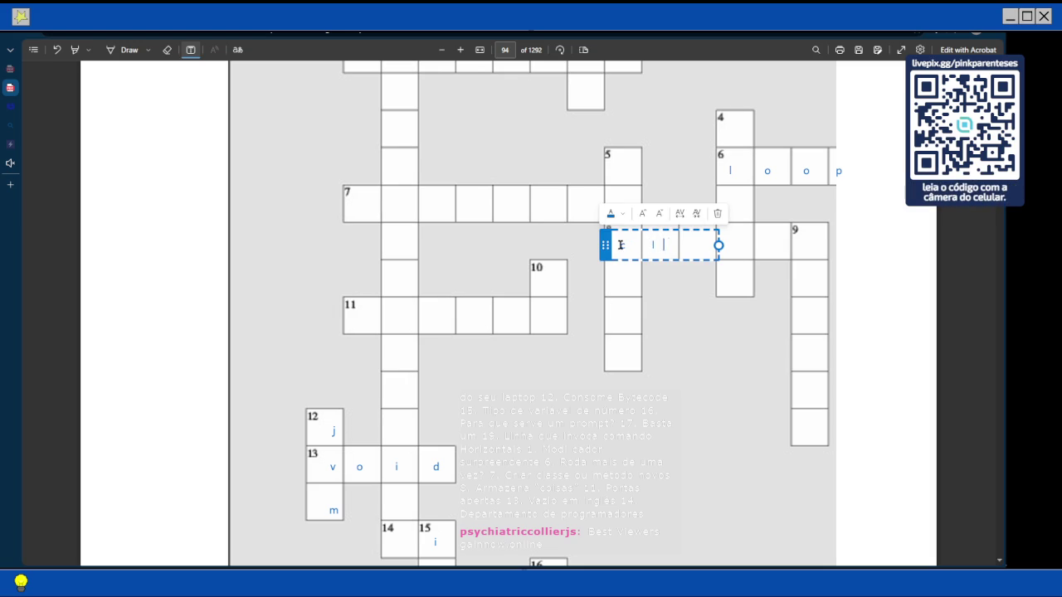
type("         a      ")
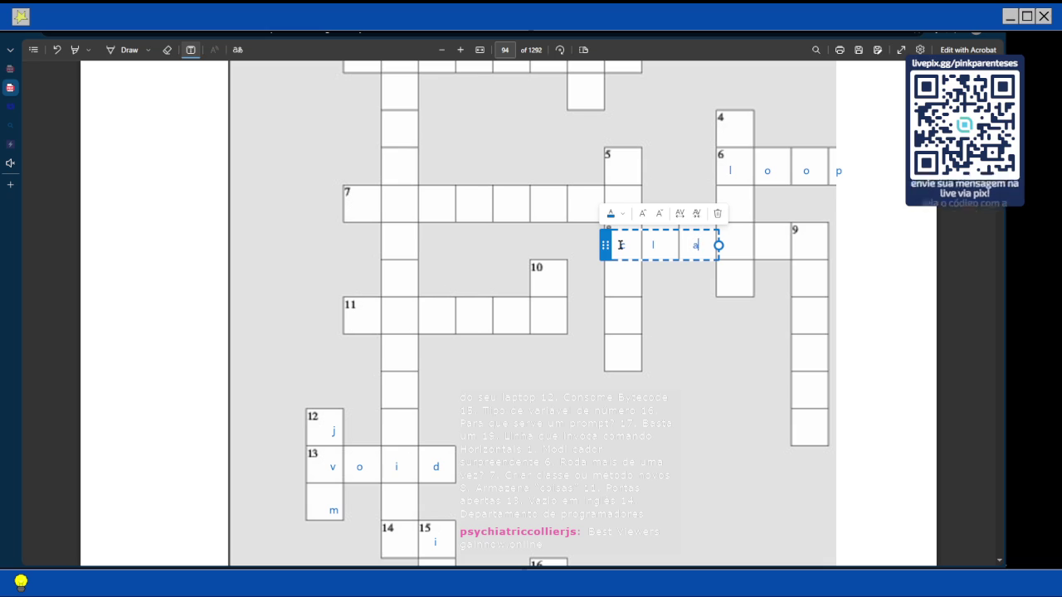
type("   s         s     ")
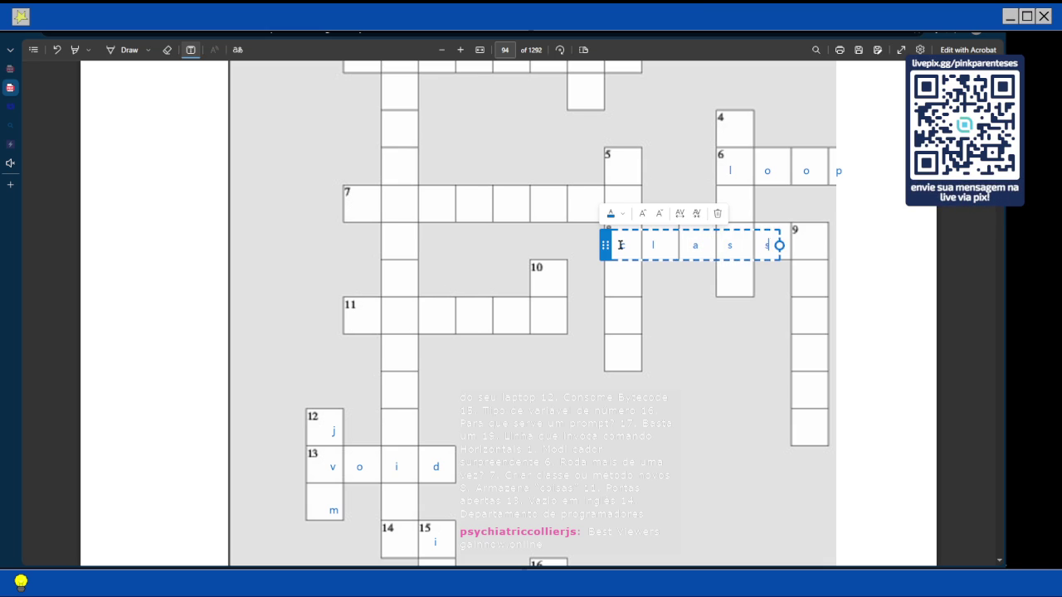
type("    e")
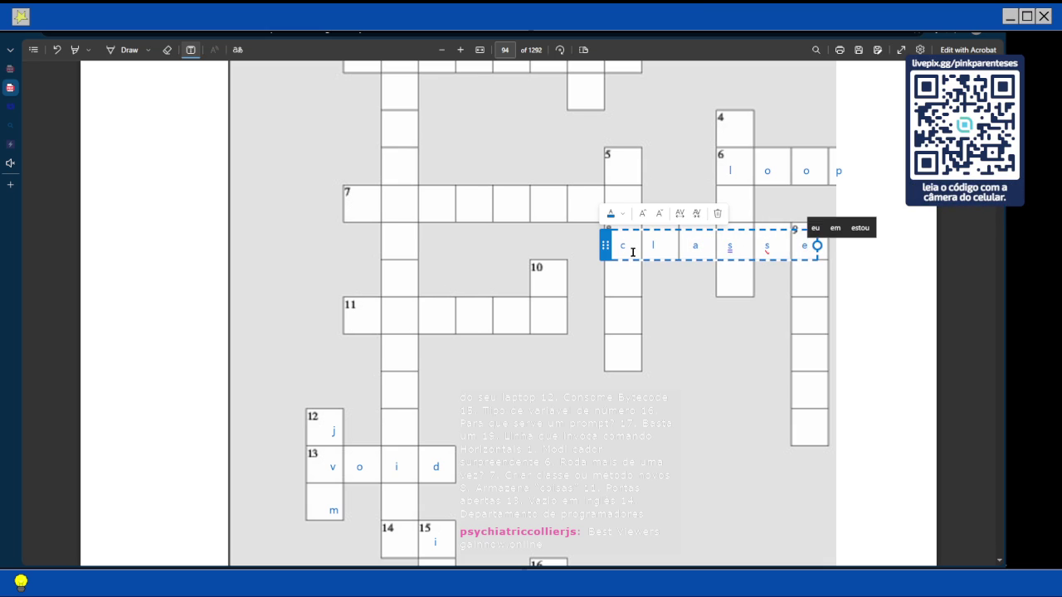
left_click_drag(605, 245, 608, 217)
left_click(621, 243)
left_click(621, 243)
type("a            r        r")
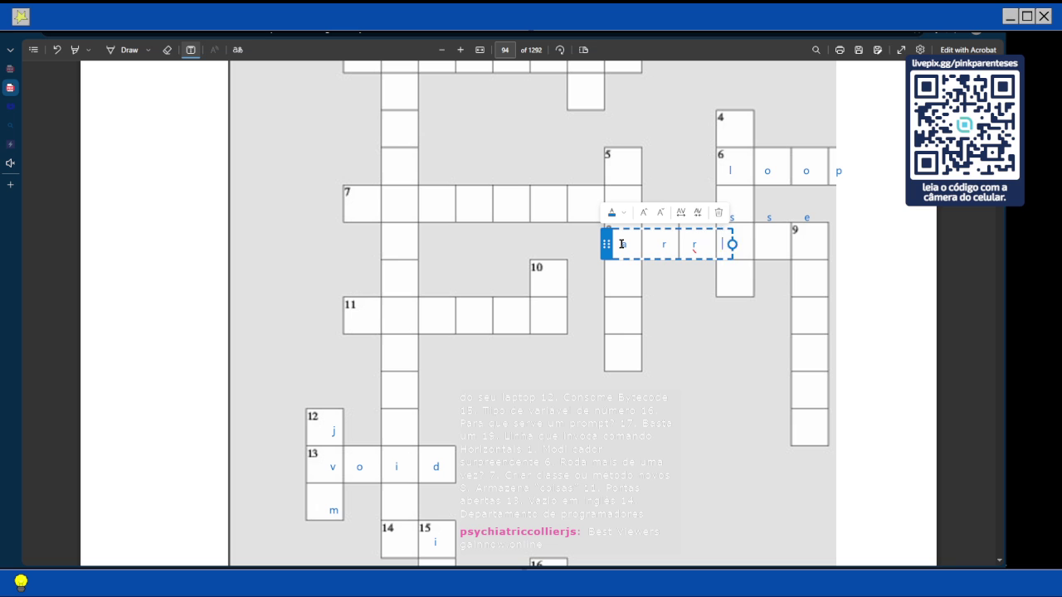
type("          a")
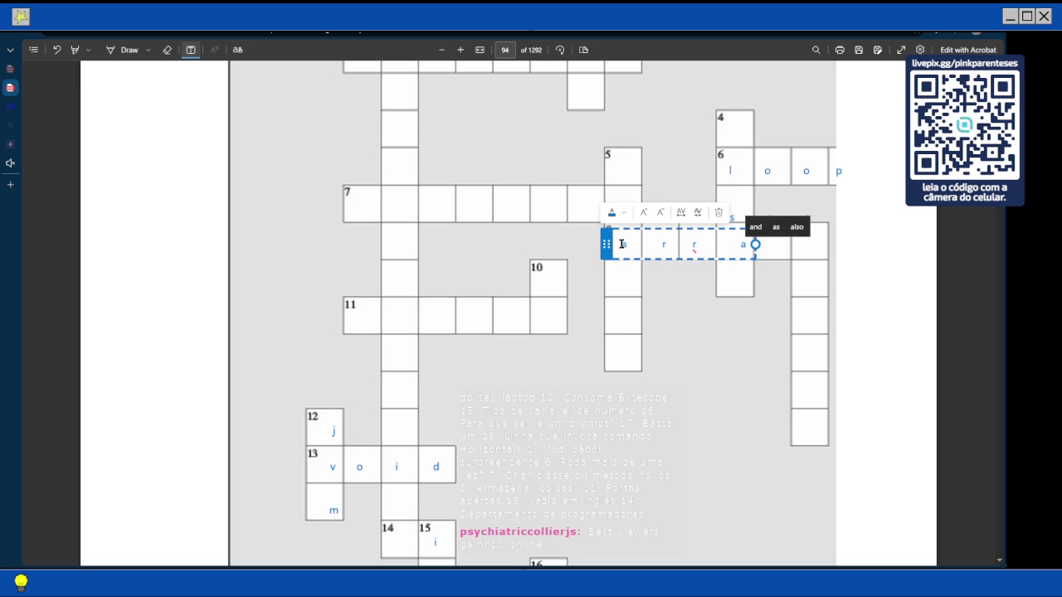
left_click(719, 213)
left_click_drag(630, 217, 631, 242)
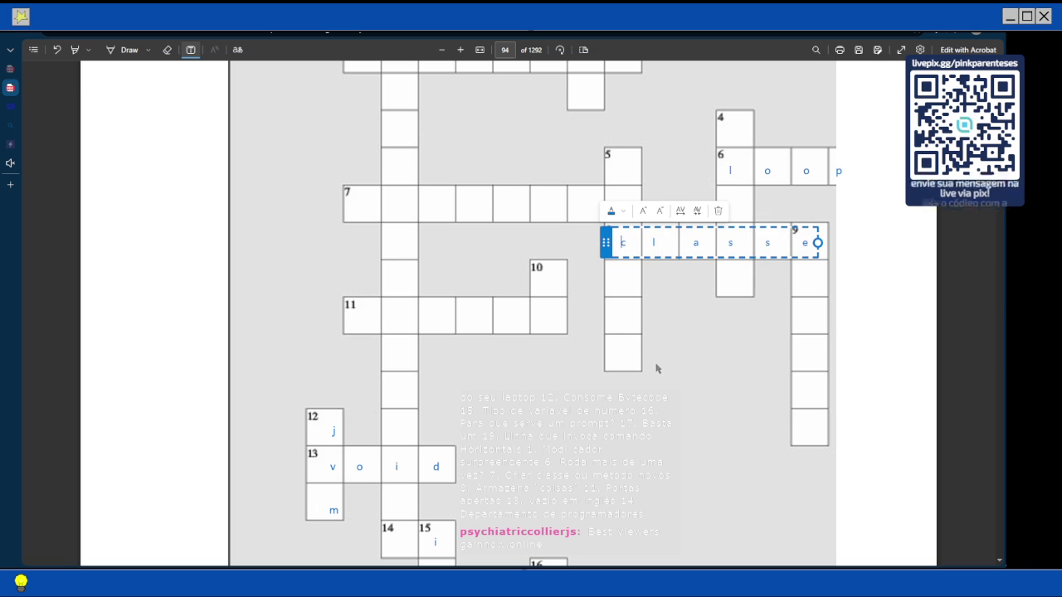
scroll(376, 256, "up", 3)
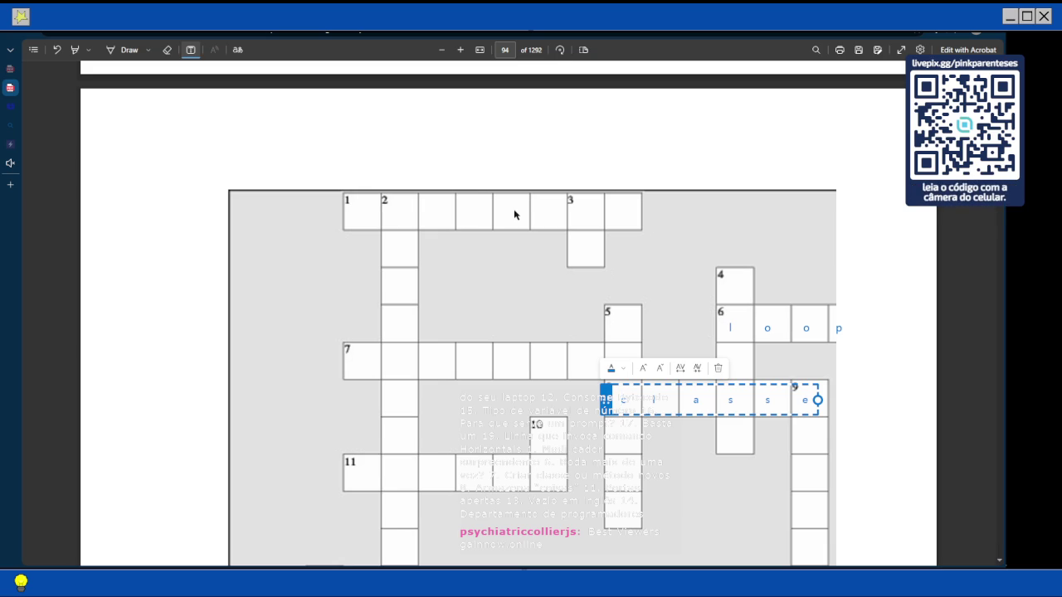
scroll(515, 214, "down", 3)
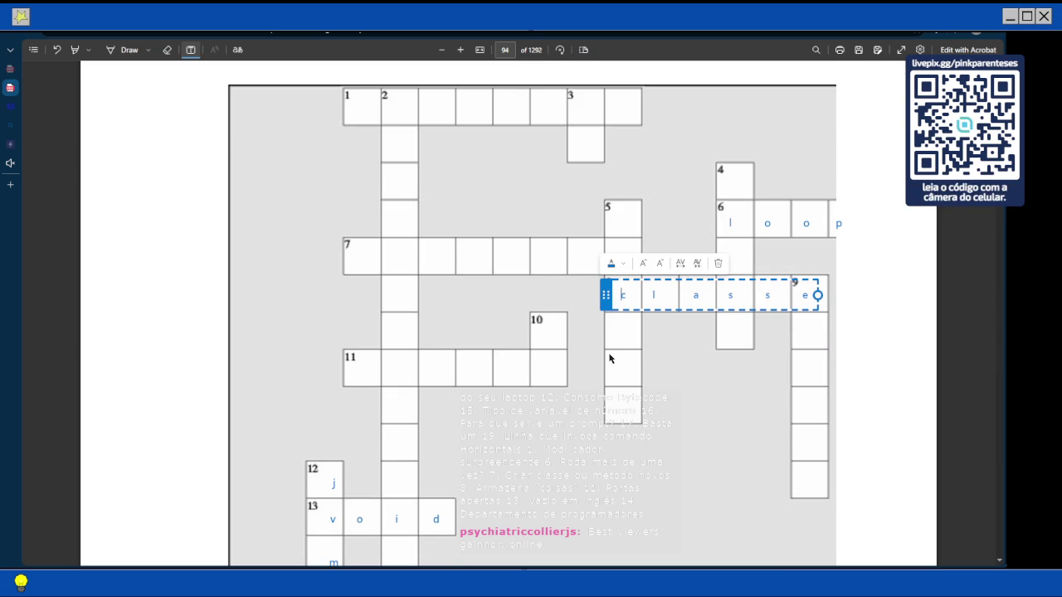
scroll(610, 358, "down", 7)
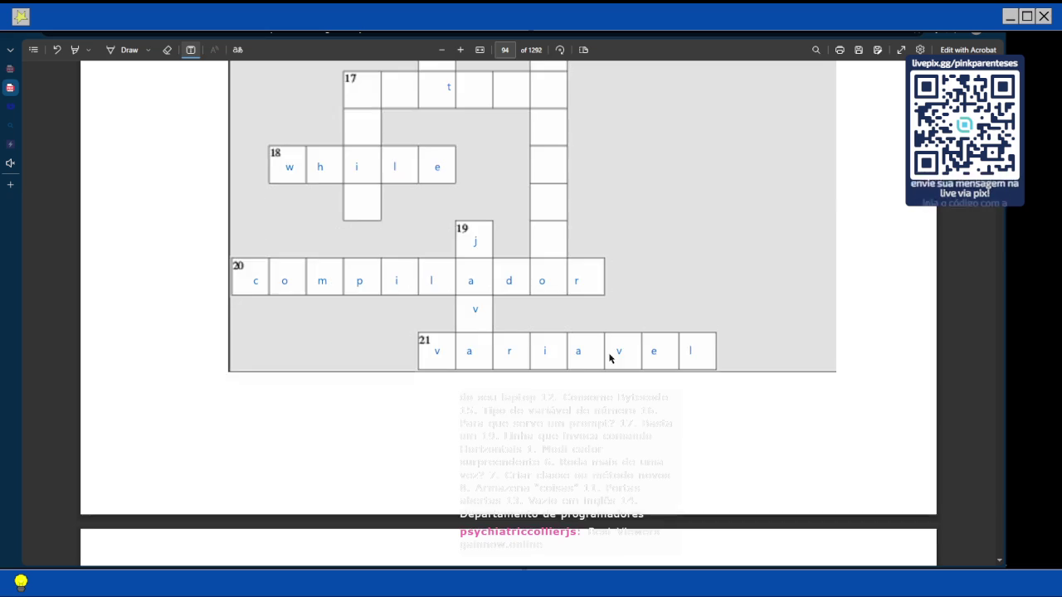
scroll(610, 358, "up", 1)
scroll(610, 358, "up", 3)
scroll(610, 358, "down", 2)
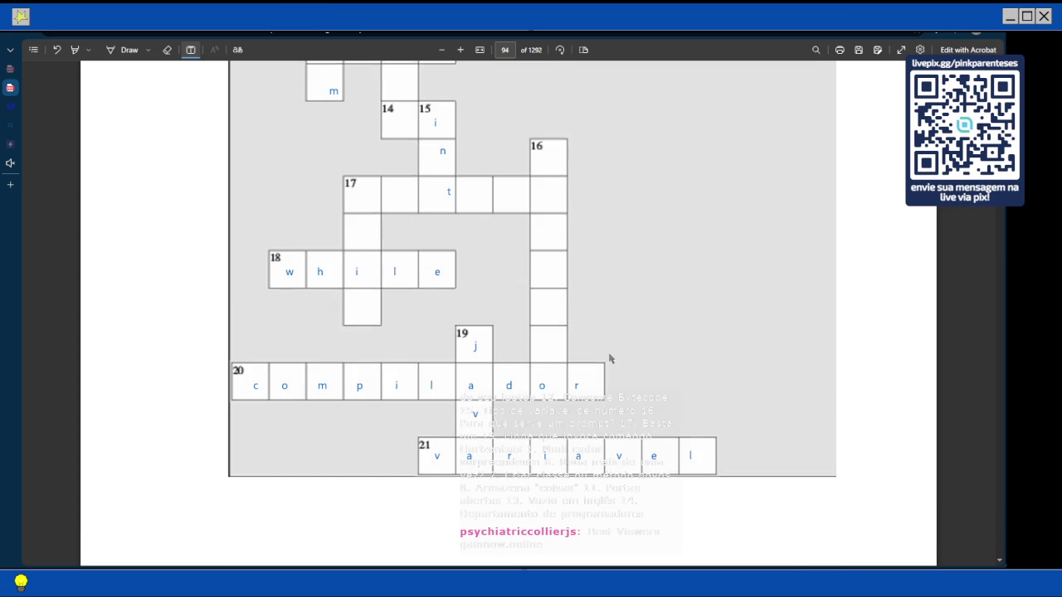
scroll(610, 358, "up", 1)
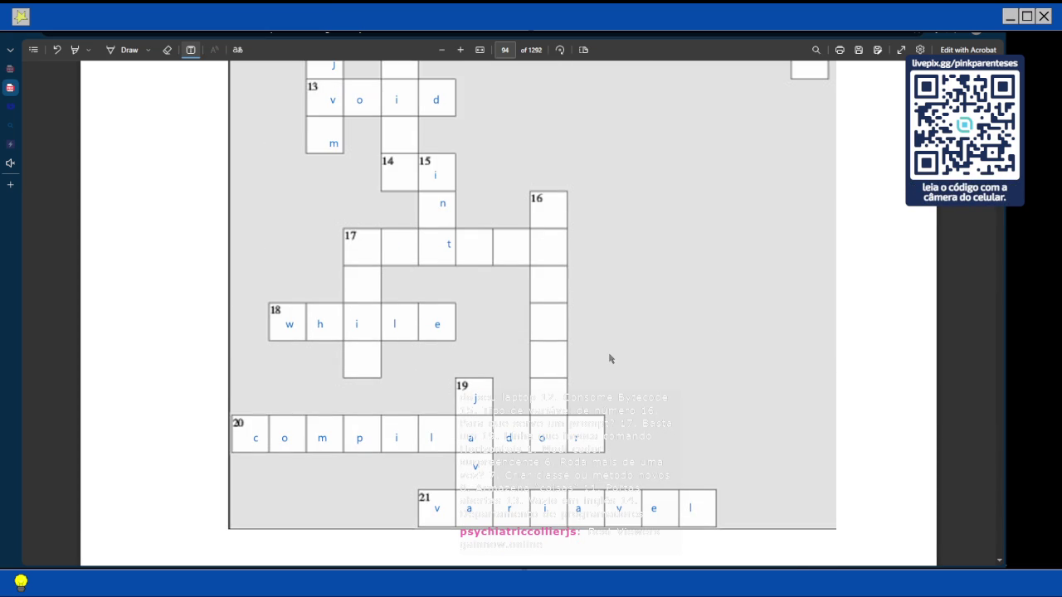
scroll(610, 358, "up", 2)
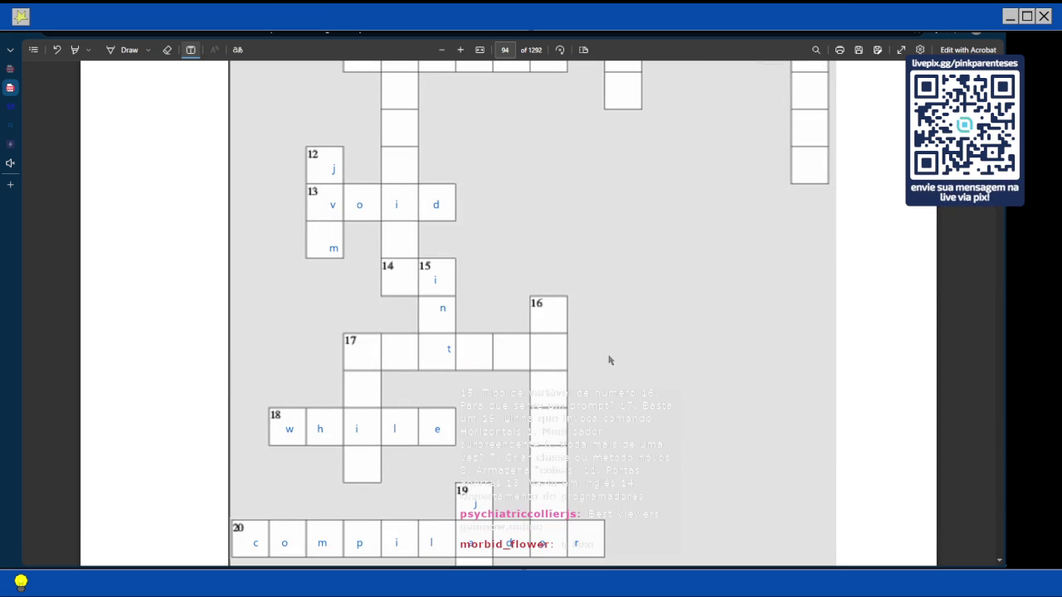
key("Right")
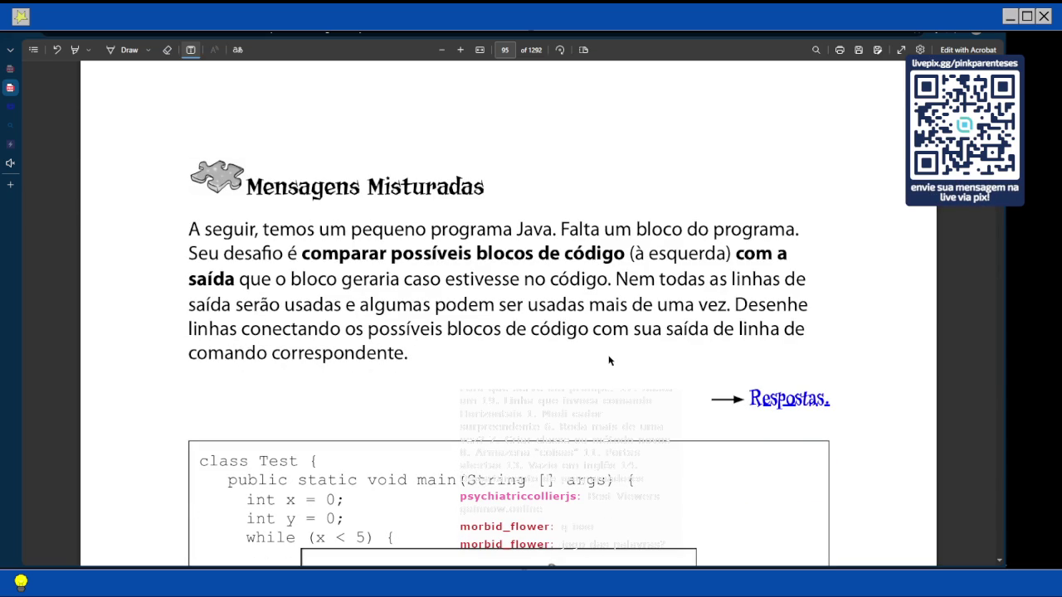
scroll(624, 286, "up", 5)
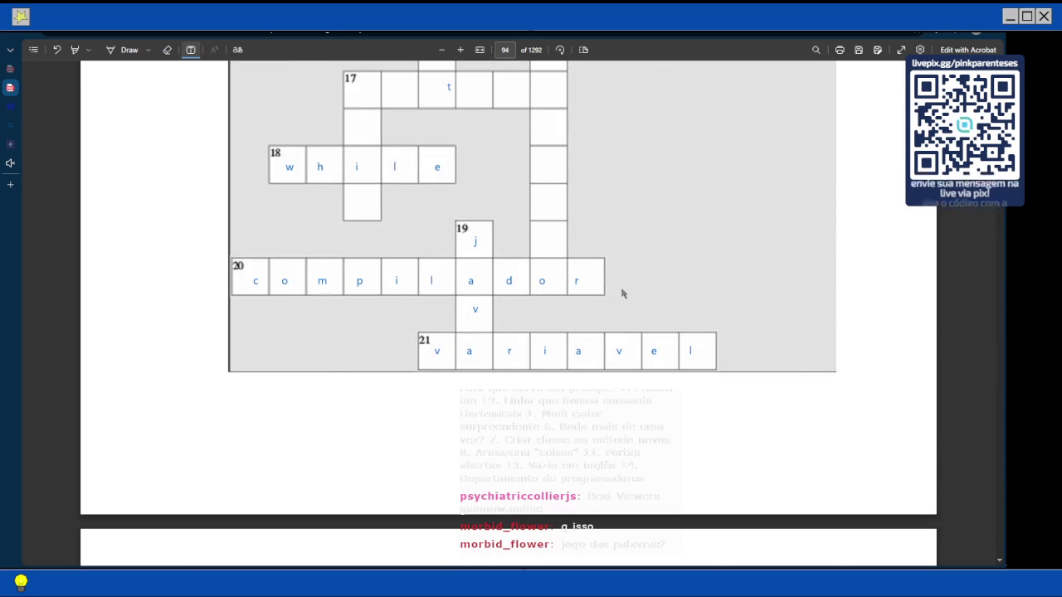
scroll(622, 294, "up", 5)
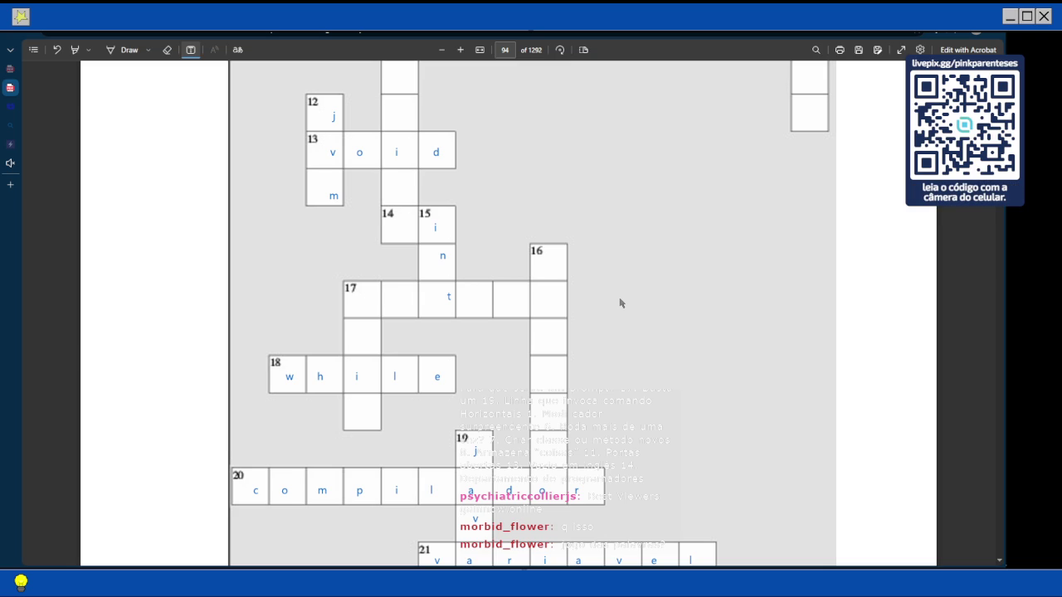
scroll(620, 303, "up", 15)
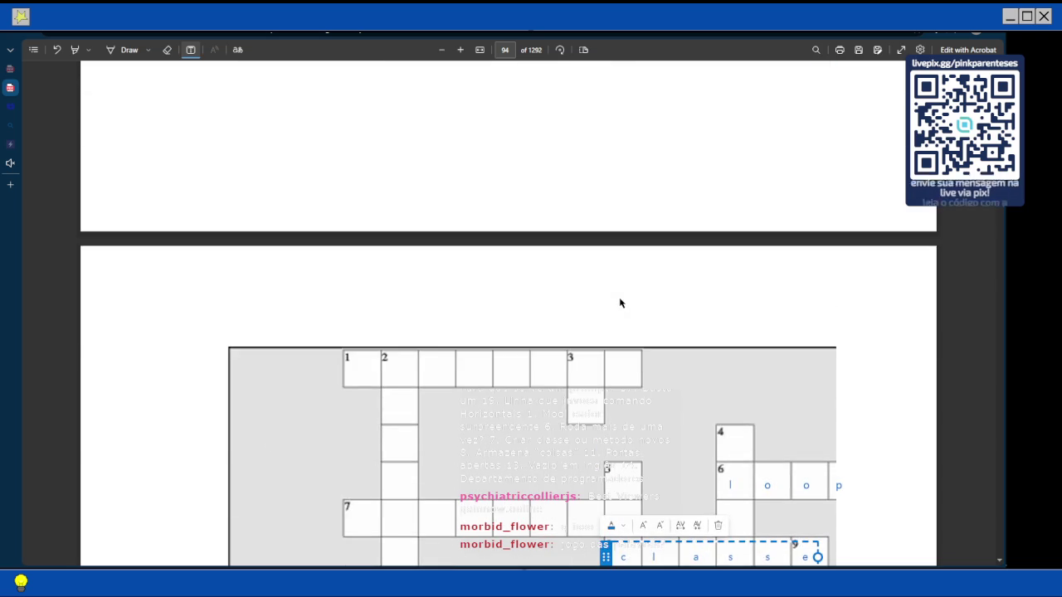
scroll(620, 303, "up", 8)
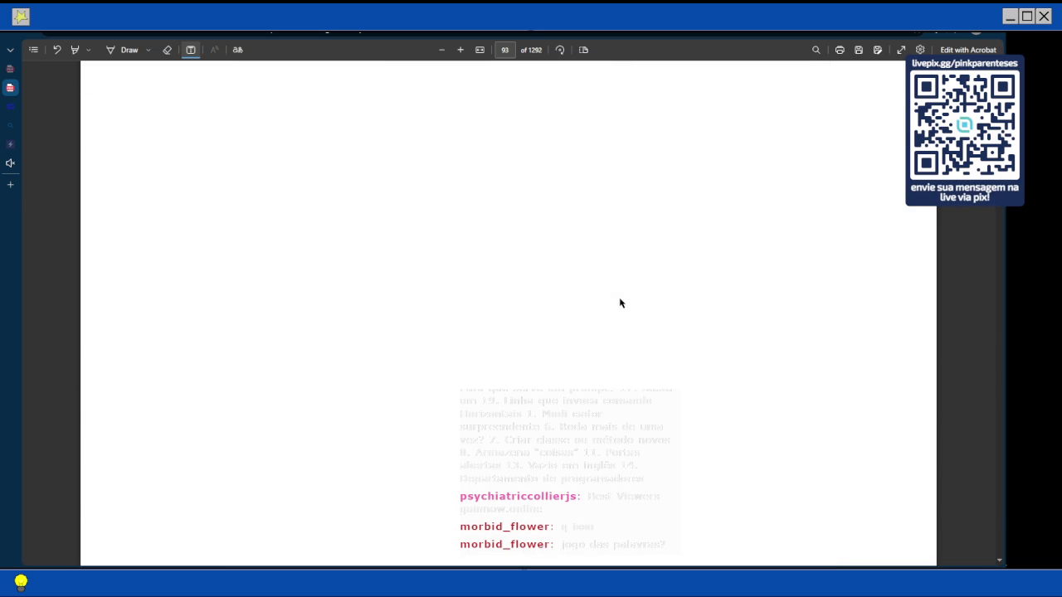
Scroll to the page 94 grid, deselect classe, and try text entries on squares 9–10 without adding letters
scroll(620, 303, "down", 8)
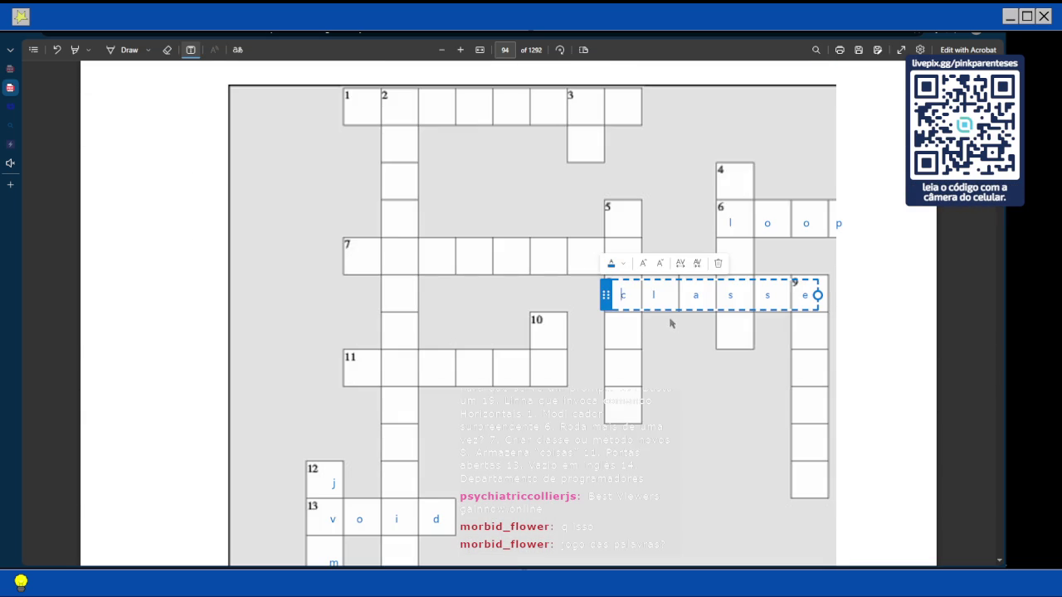
left_click(669, 340)
left_click(542, 318)
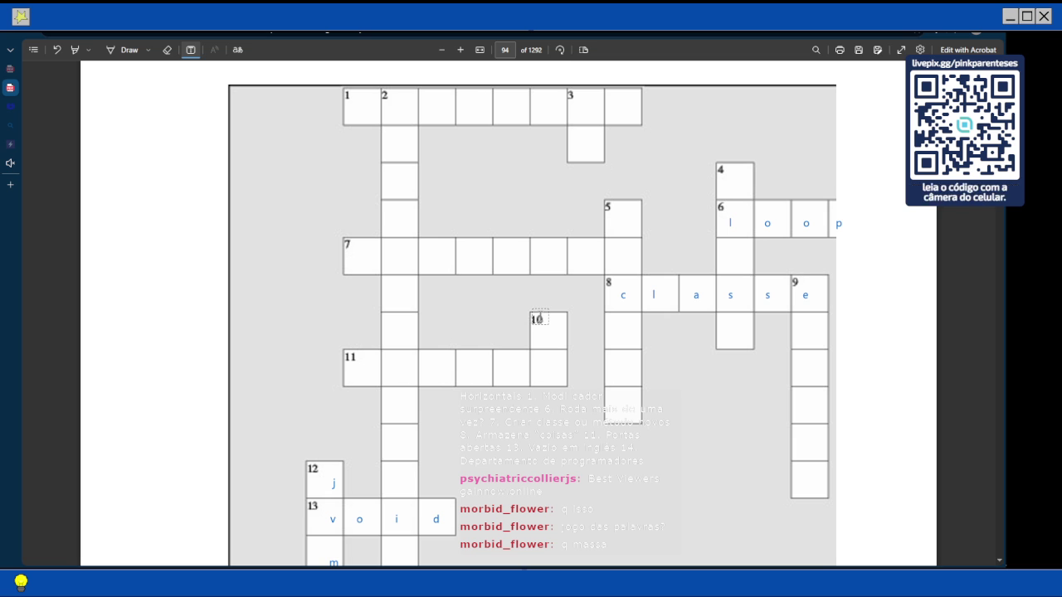
left_click(625, 327)
left_click(726, 285)
left_click(793, 290)
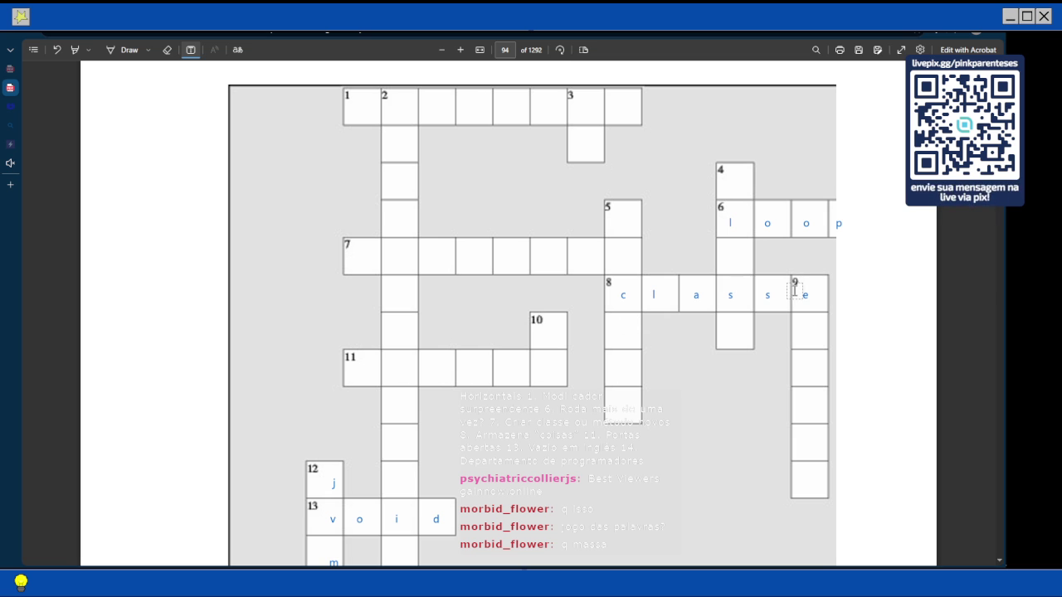
left_click(737, 272)
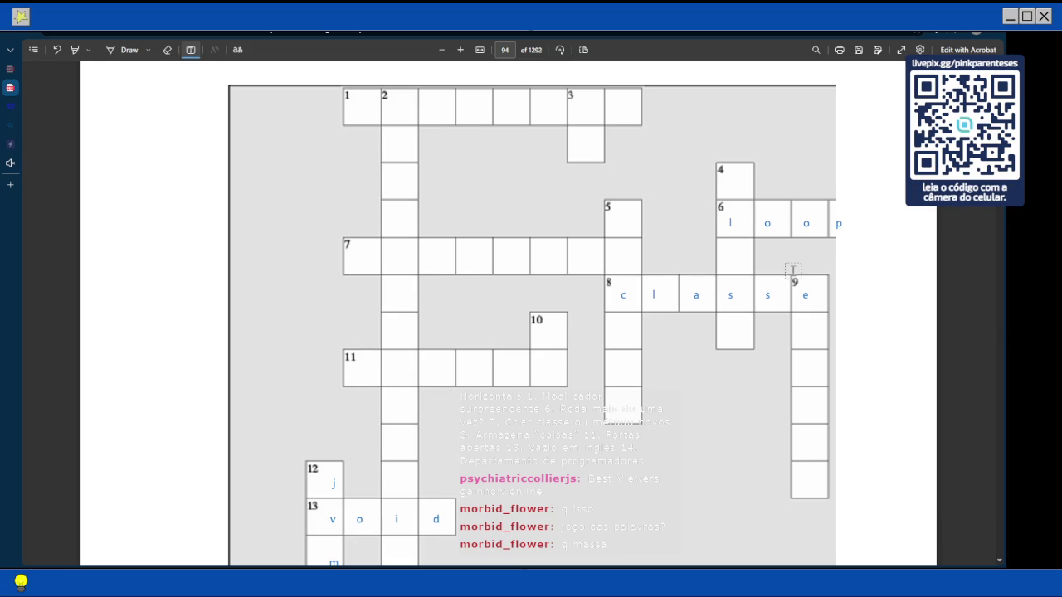
scroll(796, 276, "down", 2)
scroll(795, 276, "up", 2)
scroll(796, 276, "down", 2)
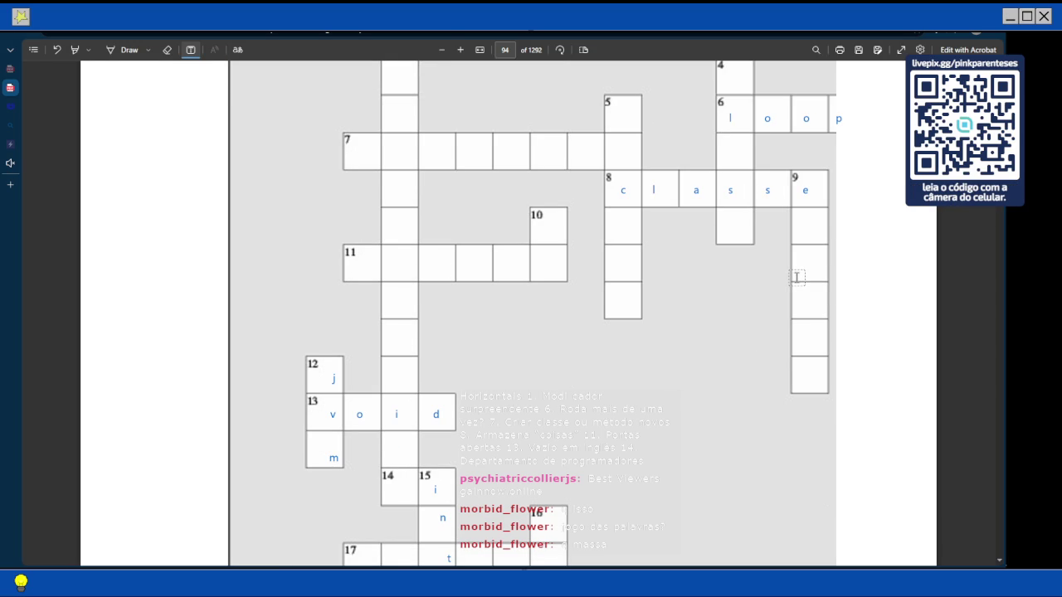
scroll(796, 276, "up", 1)
scroll(795, 276, "down", 3)
scroll(795, 276, "up", 3)
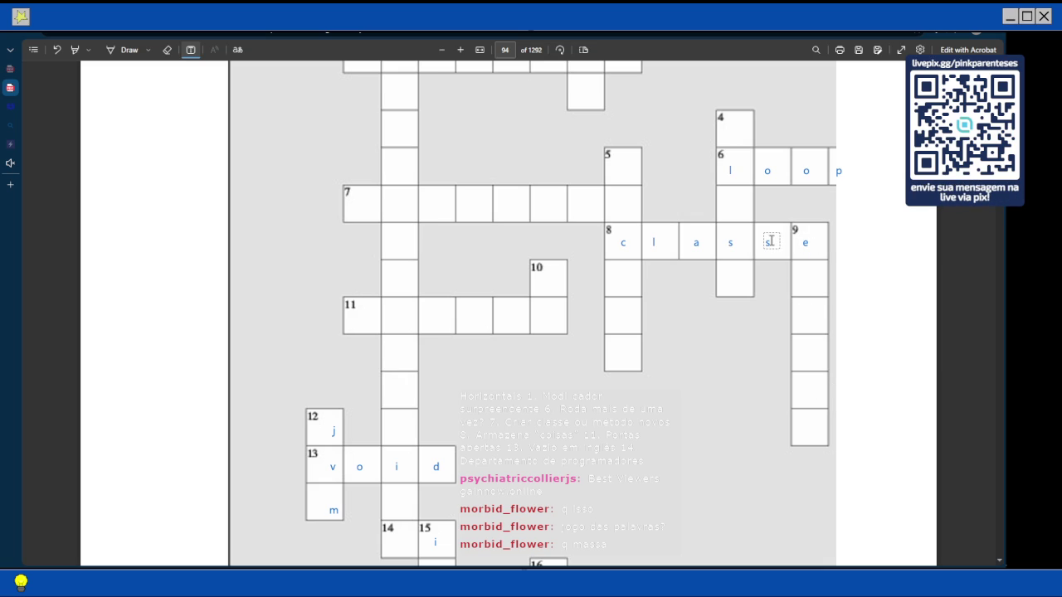
Type 's t r i n g' vertically beside 9-down, one letter per line
left_click(844, 241)
type("s")
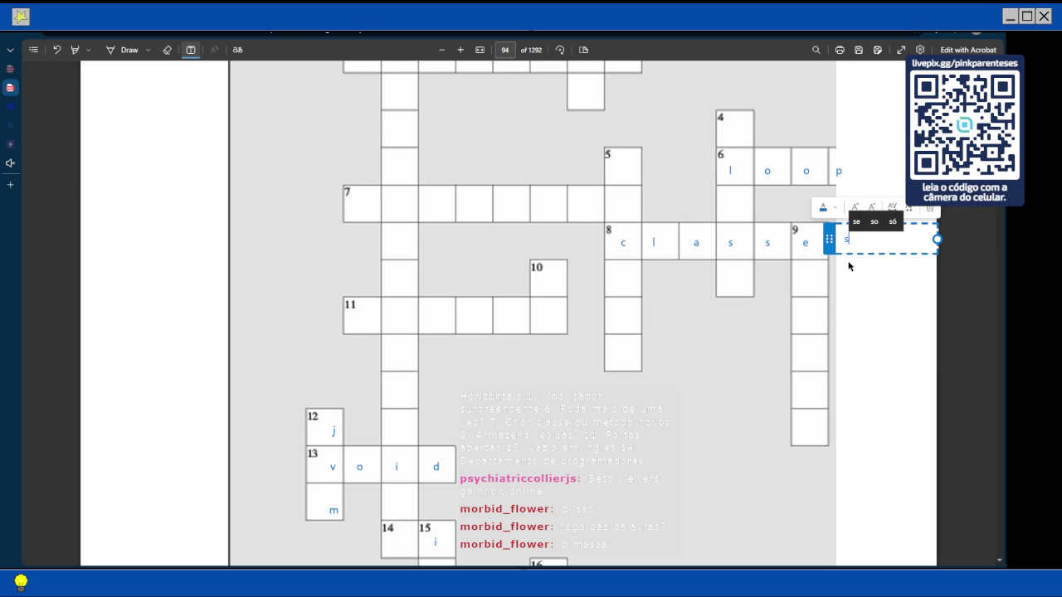
key("Return")
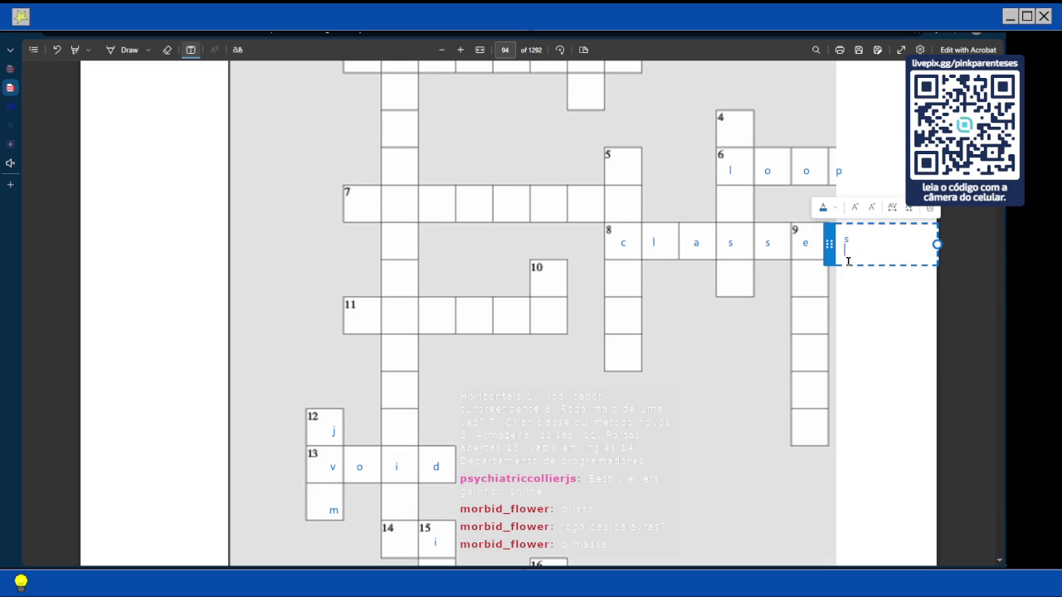
type("t")
key("Return")
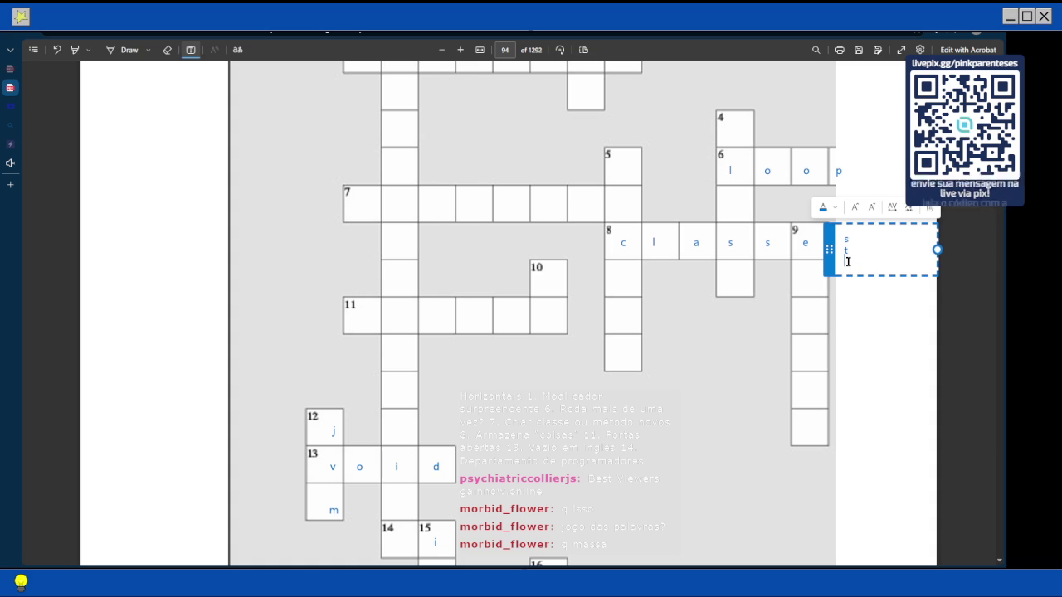
type("r")
key("Return")
type("i")
key("Return")
type("n")
key("Return")
type("g")
Add line breaks between the letters, retype the r, and shift the word slightly down
key("Up")
key("Return")
key("Up")
key("Up")
key("Return")
left_click(847, 262)
type("r")
key("Return")
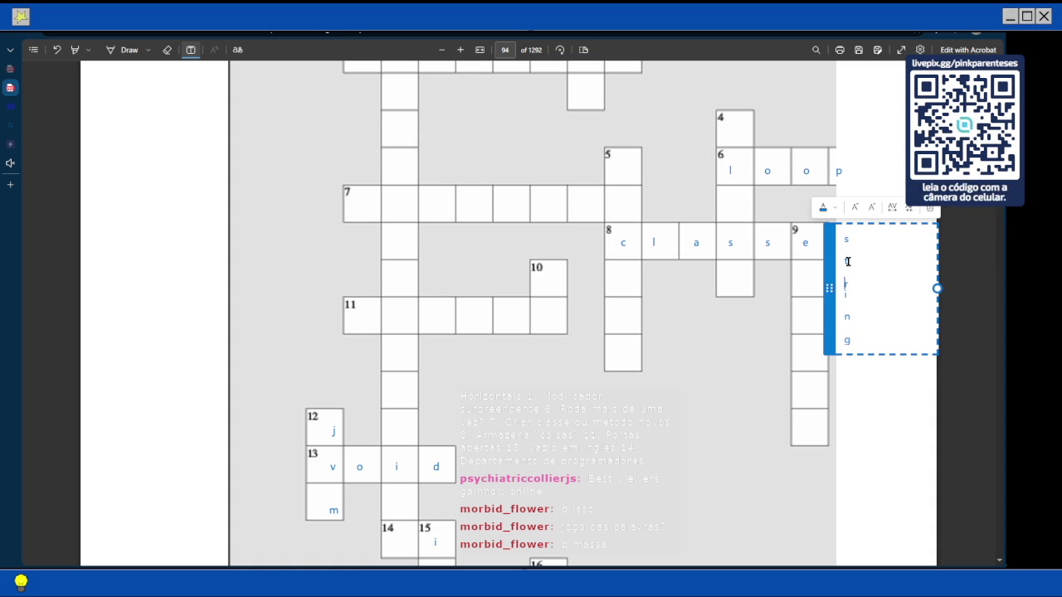
key("Return")
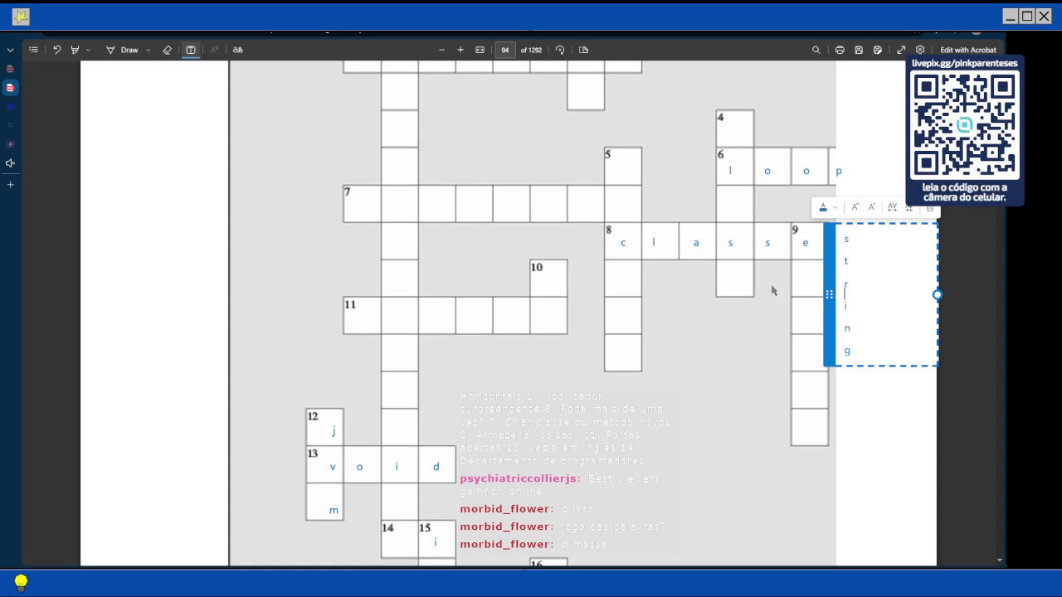
left_click_drag(828, 284, 829, 291)
Insert blank lines after t, r and n so each letter lines up with its square
left_click(847, 256)
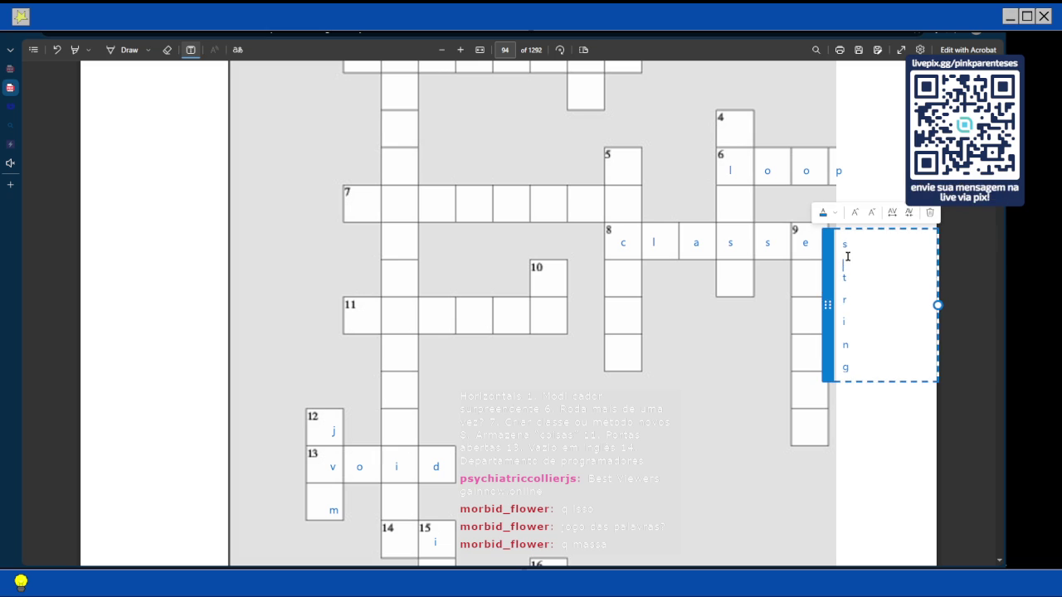
key("Return")
key("Down")
key("End")
key("Return")
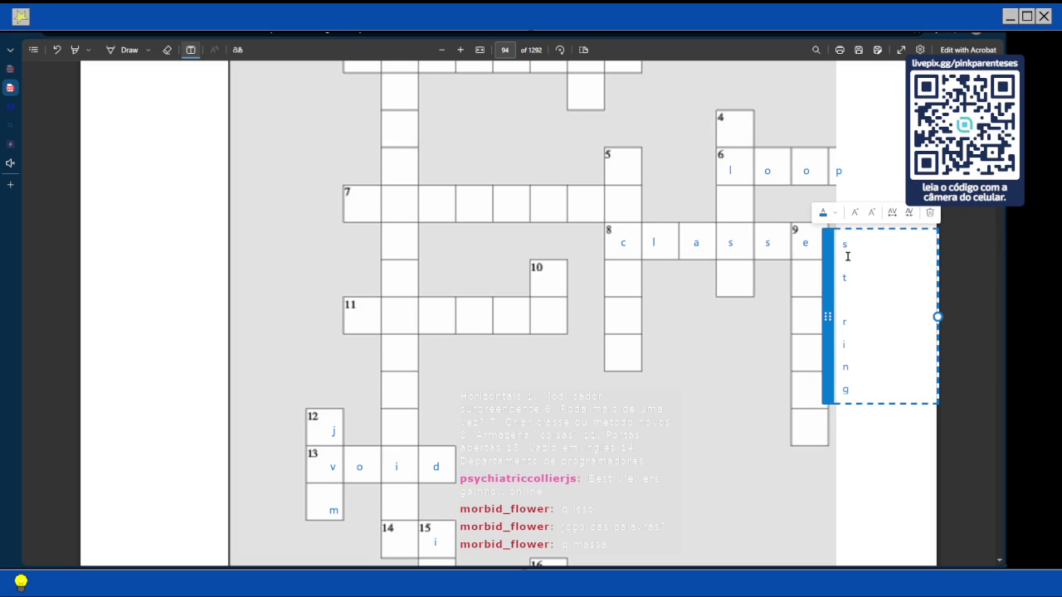
key("Down")
key("Return")
key("Down")
key("Down")
key("Return")
left_click(674, 306)
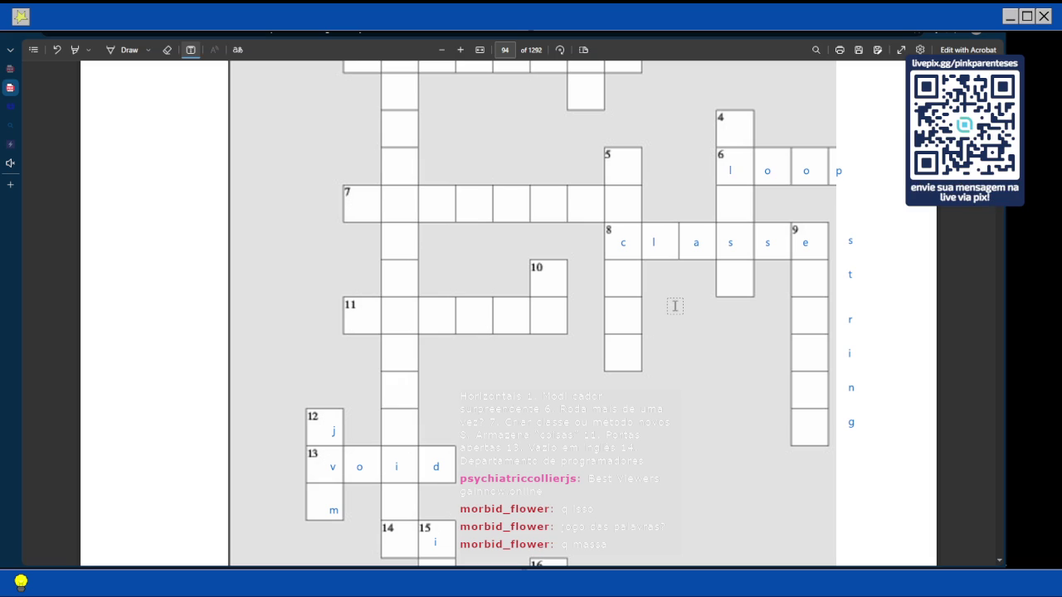
Type 'd p' near squares 14–15, then start a search for 'acrônim' in a new tab
scroll(531, 293, "down", 5)
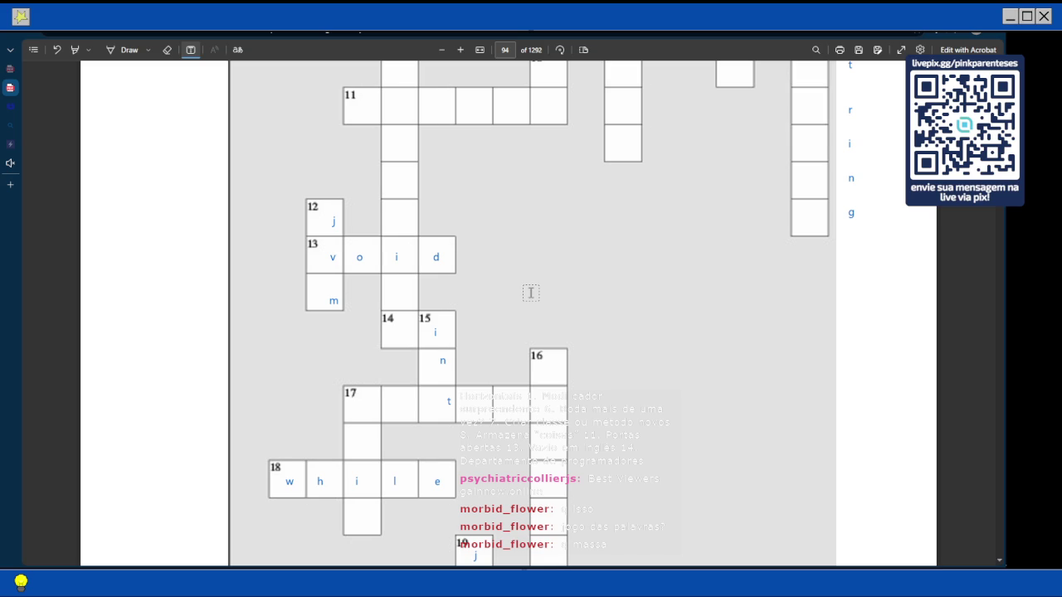
left_click(484, 311)
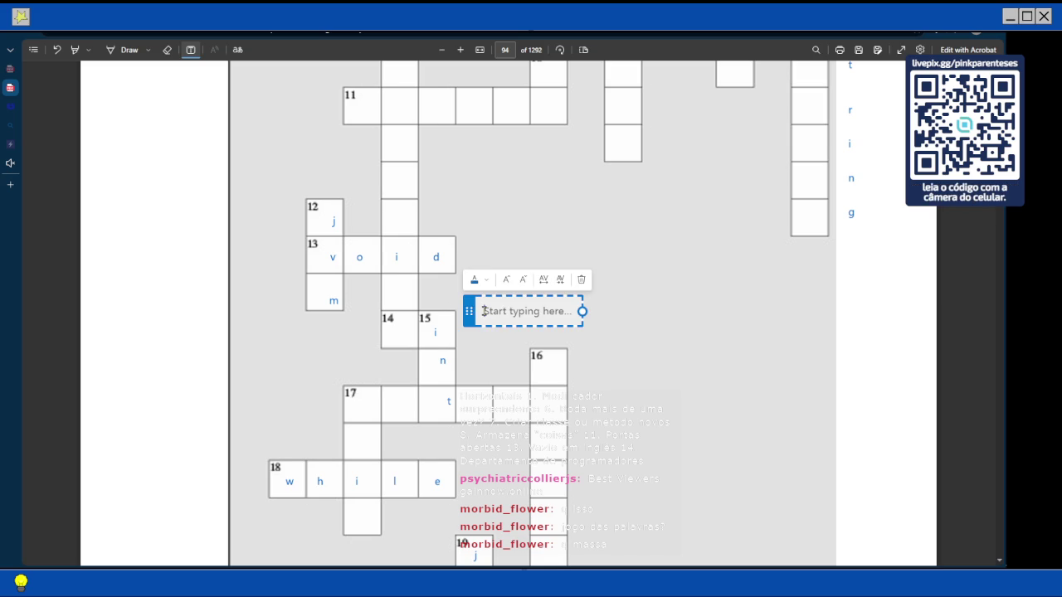
type("dp")
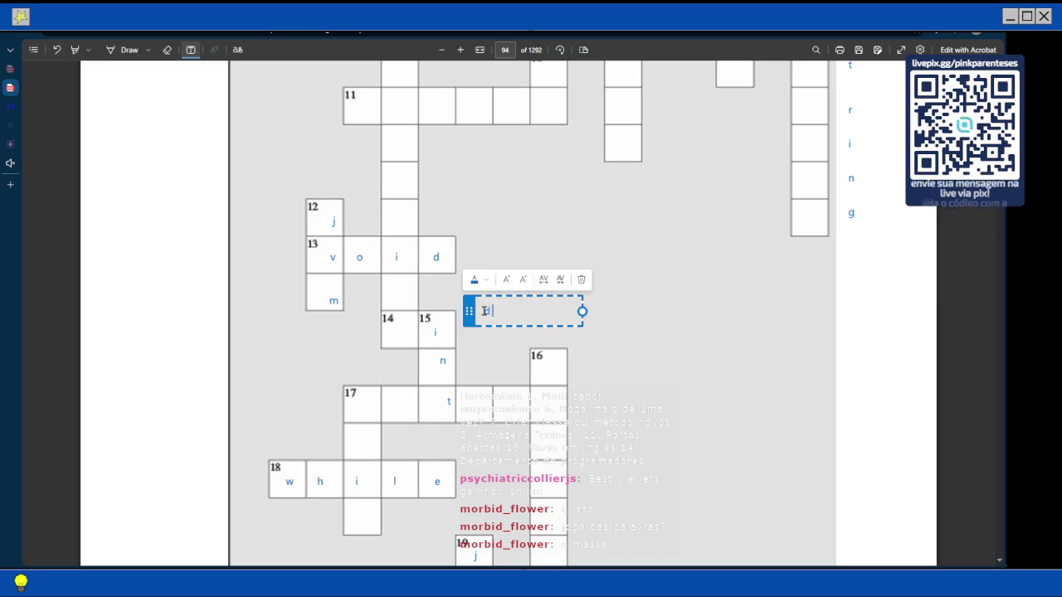
left_click(4, 184)
type("acr")
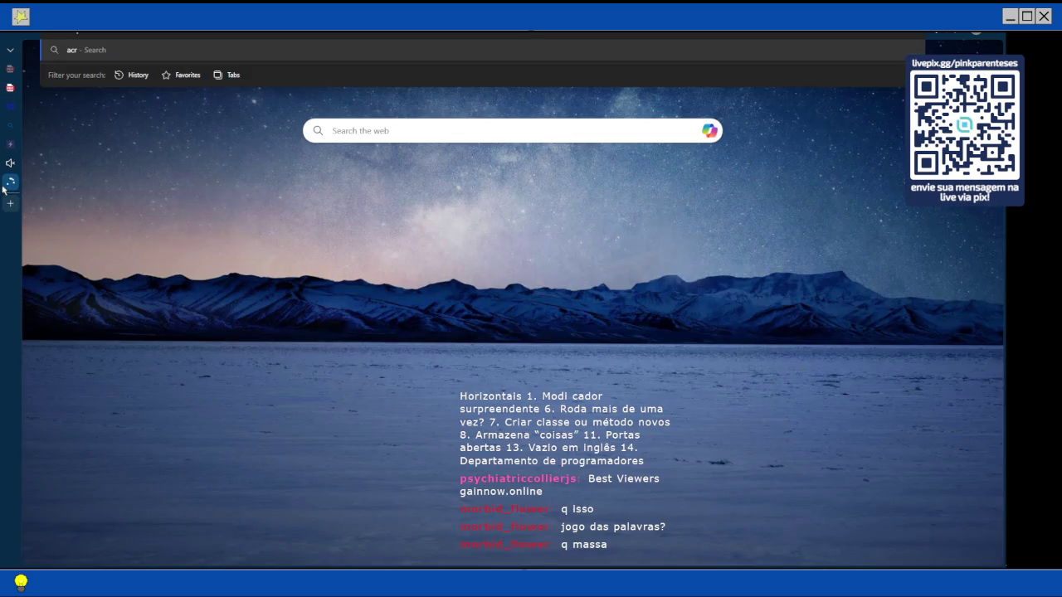
type("ônim")
Search Bing for 'acrônimo', read the definition, and close that tab
key("Return")
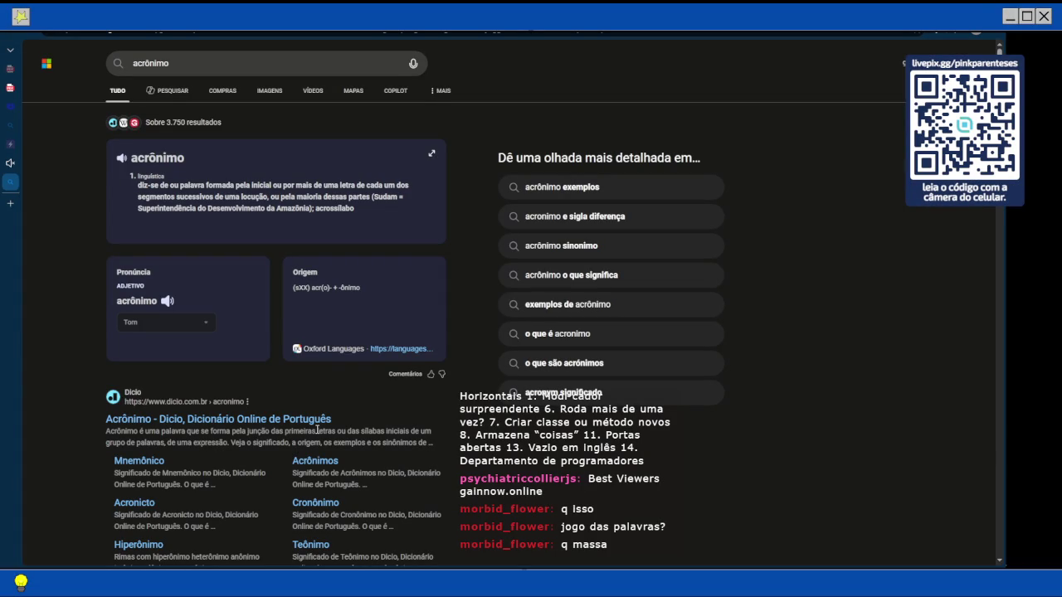
mouse_move(99, 166)
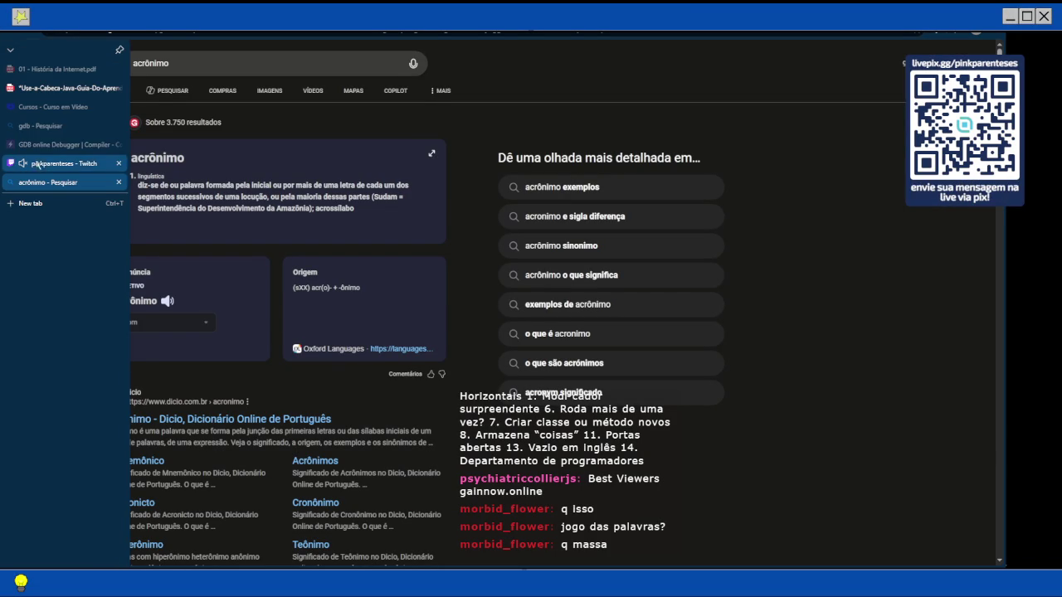
left_click(120, 183)
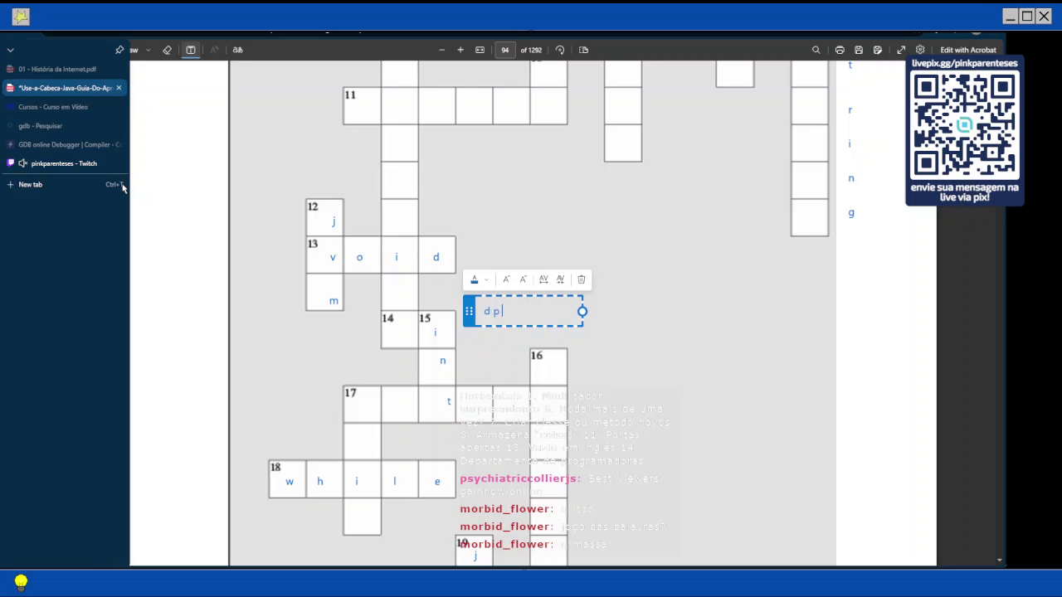
Move the 'd p' box toward squares 14–15 and undo a stray 'h' below square 15
left_click_drag(468, 311, 385, 332)
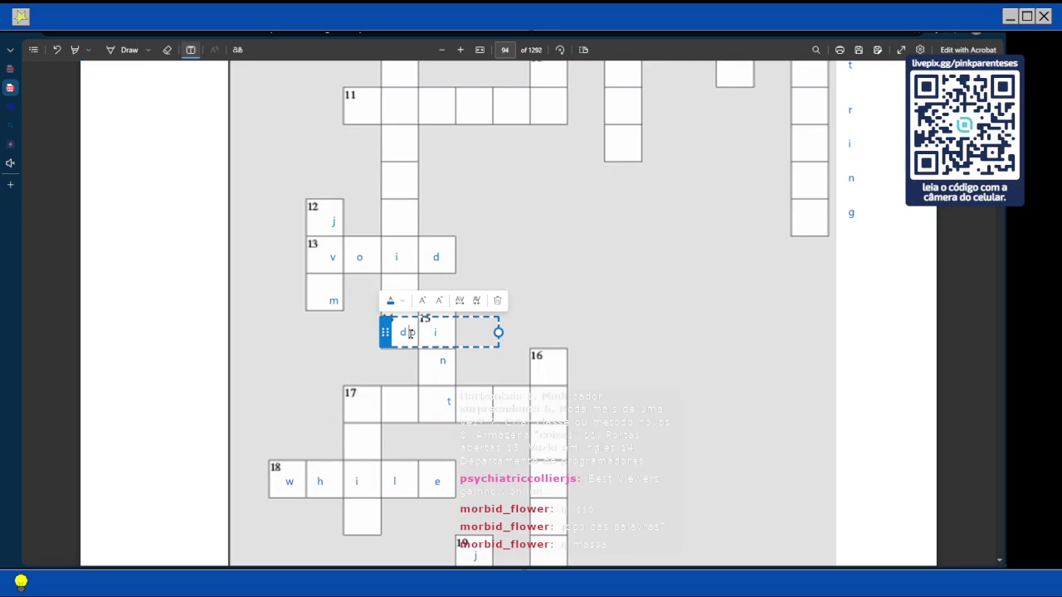
left_click(444, 363)
type("h")
key("ctrl+z")
key("ctrl+z")
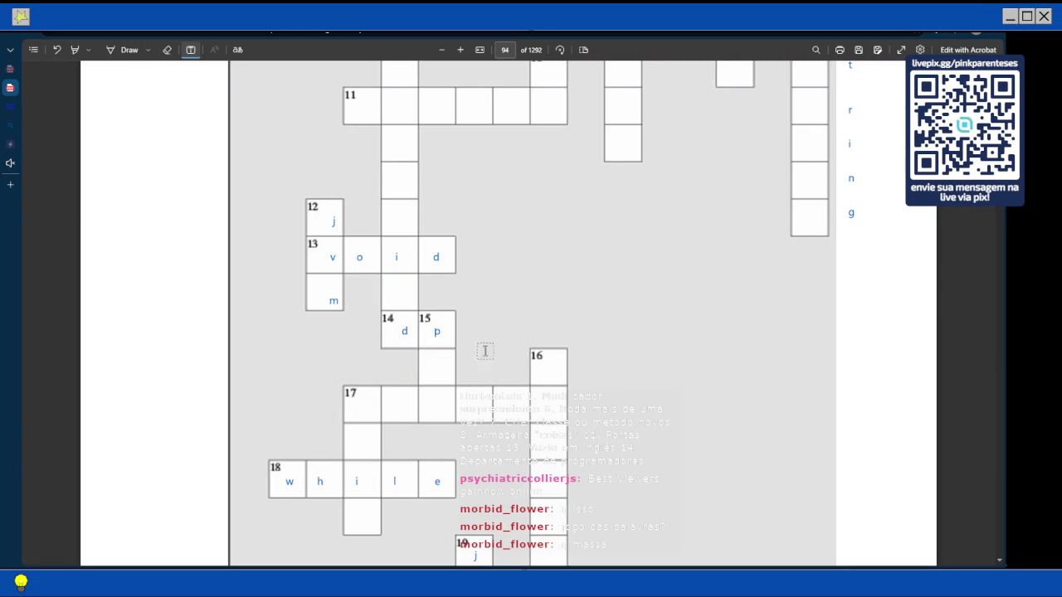
left_click(425, 326)
left_click_drag(387, 330, 348, 306)
left_click(441, 327)
Delete the old 'i' from square 15 and fit d and p onto squares 14 and 15
left_click(431, 332)
left_click(525, 302)
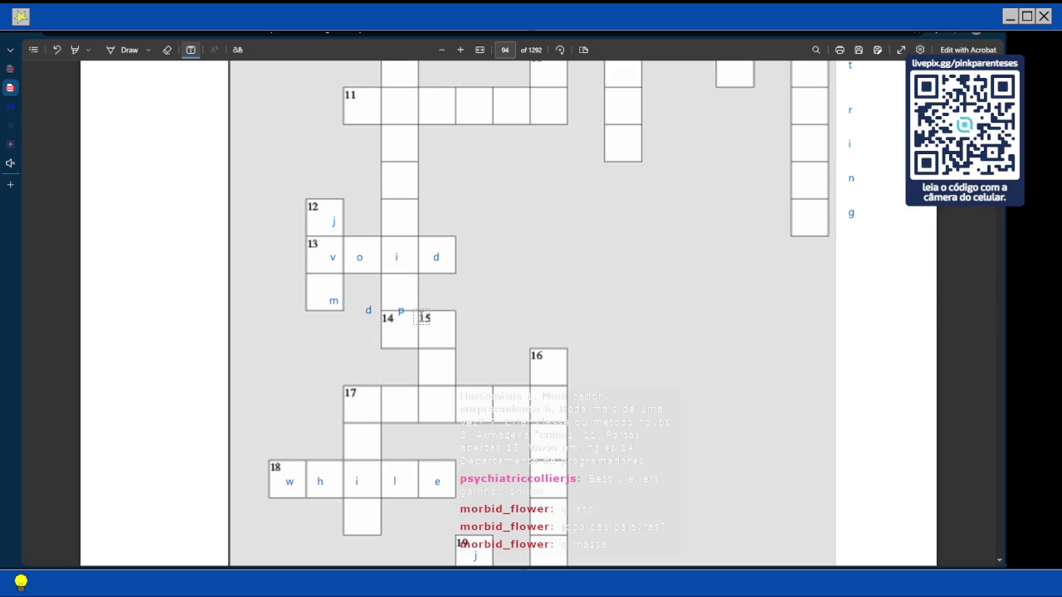
left_click(405, 313)
mouse_move(352, 310)
left_mouse_down()
mouse_move(382, 335)
mouse_move(383, 326)
left_mouse_up()
left_click(678, 310)
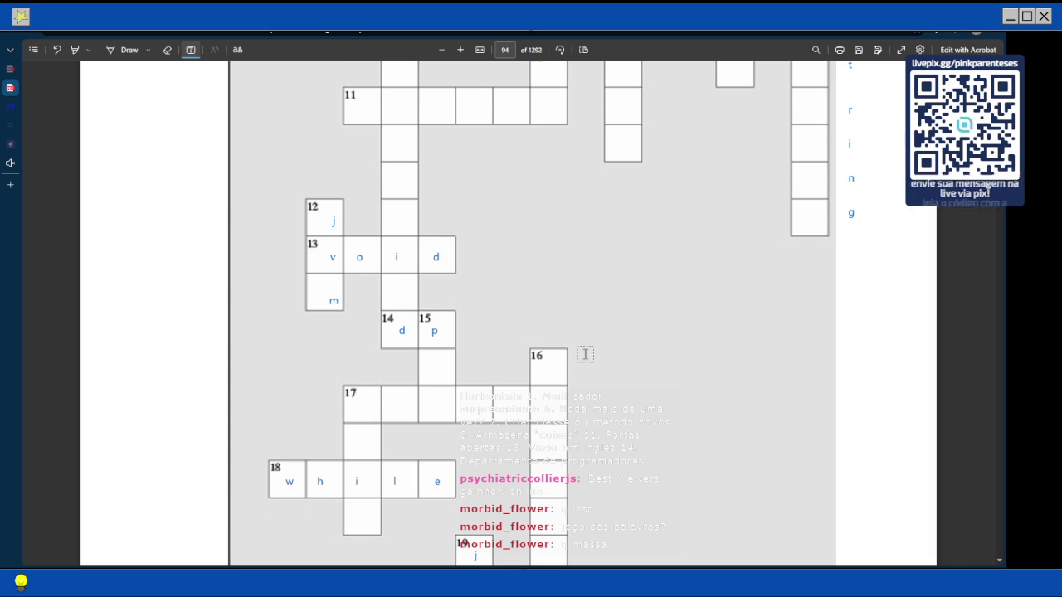
scroll(486, 331, "down", 1)
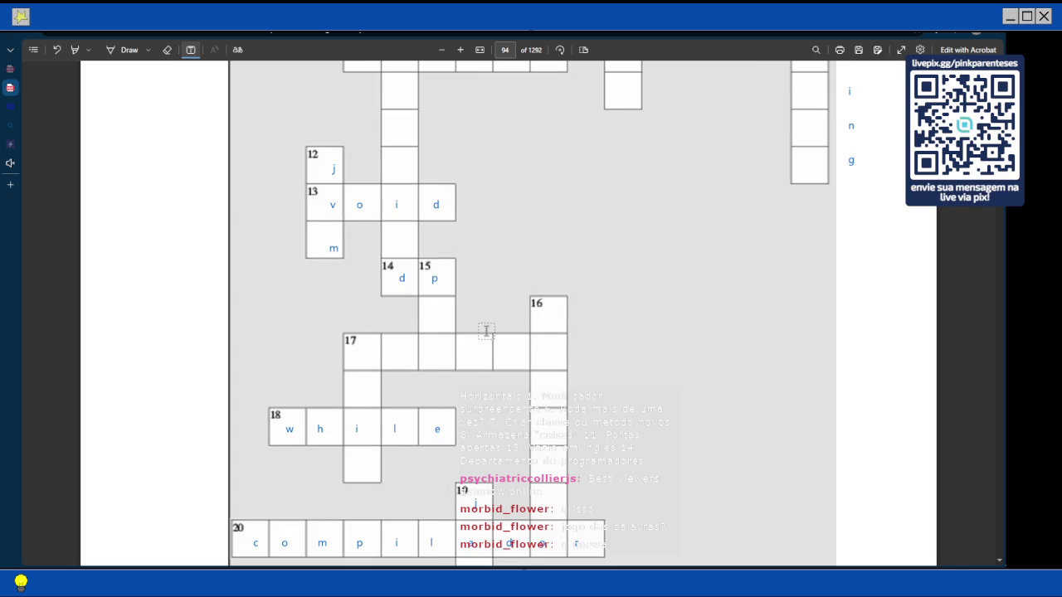
scroll(486, 331, "down", 1)
scroll(486, 331, "down", 1)
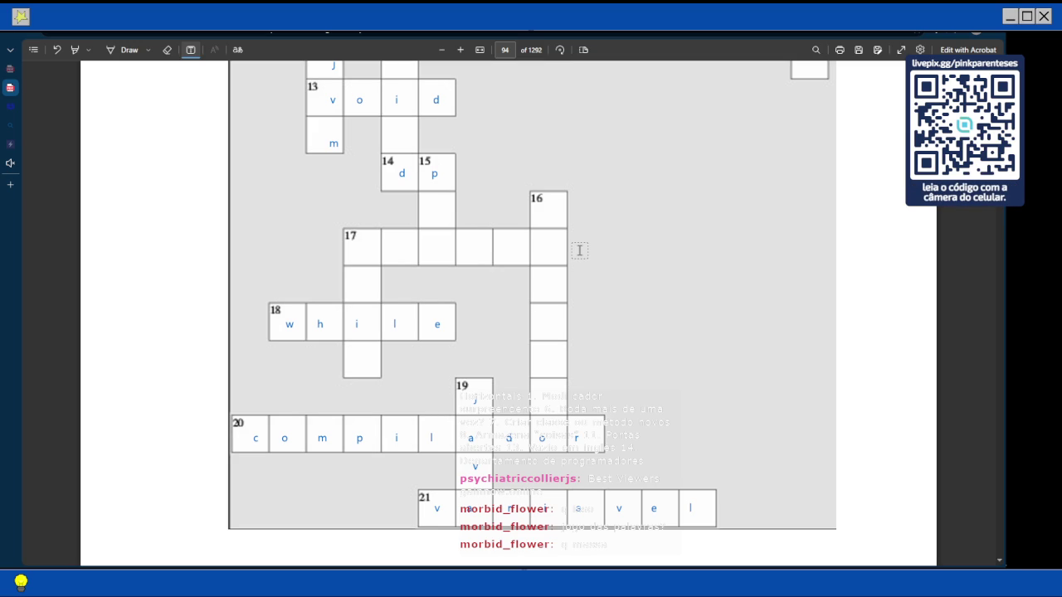
left_click(544, 209)
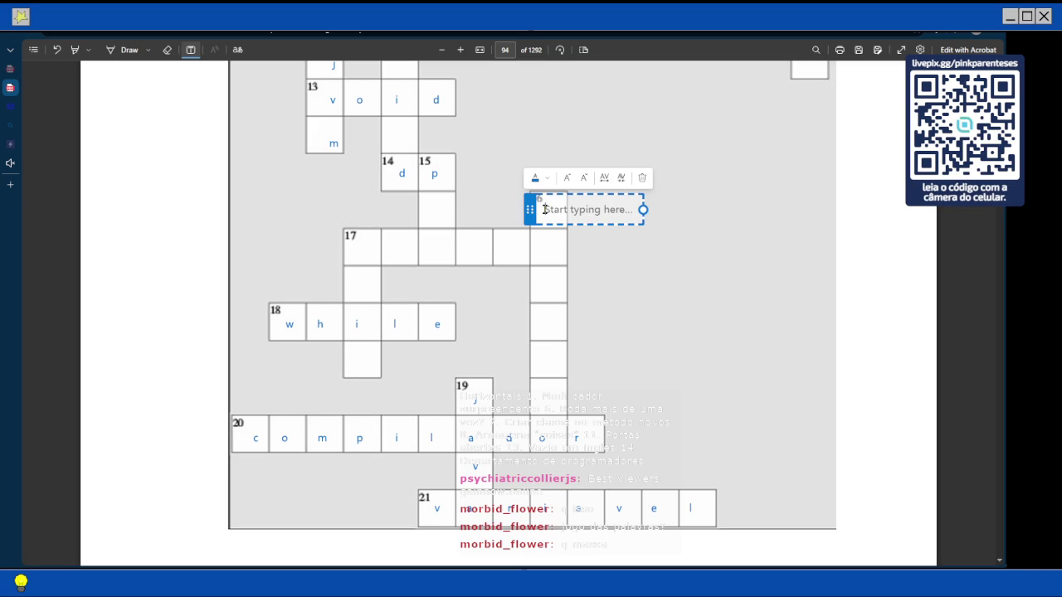
type("c")
key("Return")
key("Return")
type("o")
key("Return")
key("Return")
key("Return")
type("m")
key("Return")
key("Return")
type("a")
key("Return")
key("Return")
type("n")
key("Return")
key("Return")
type("d")
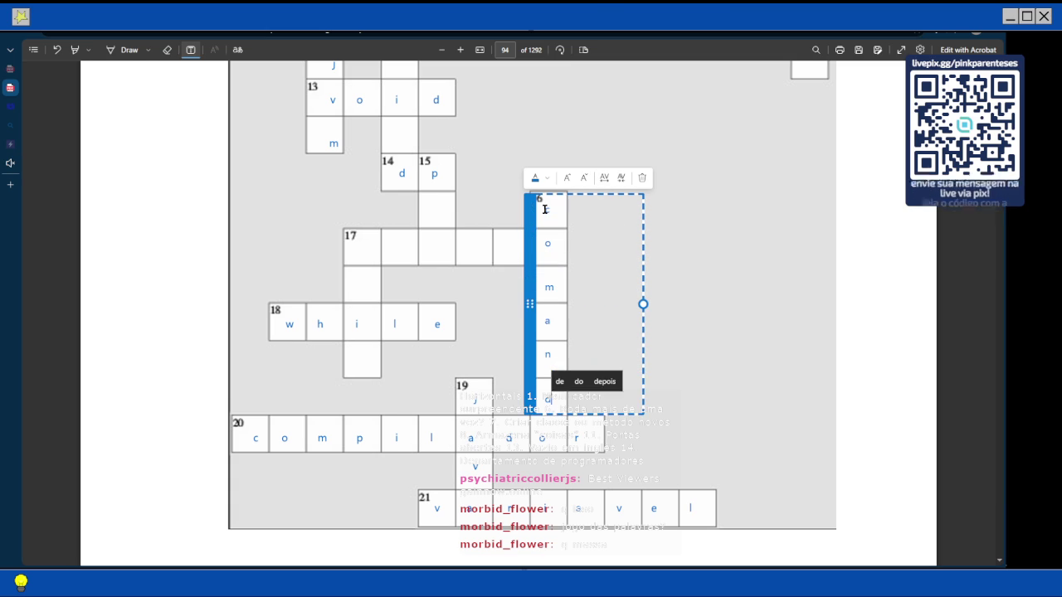
key("Escape")
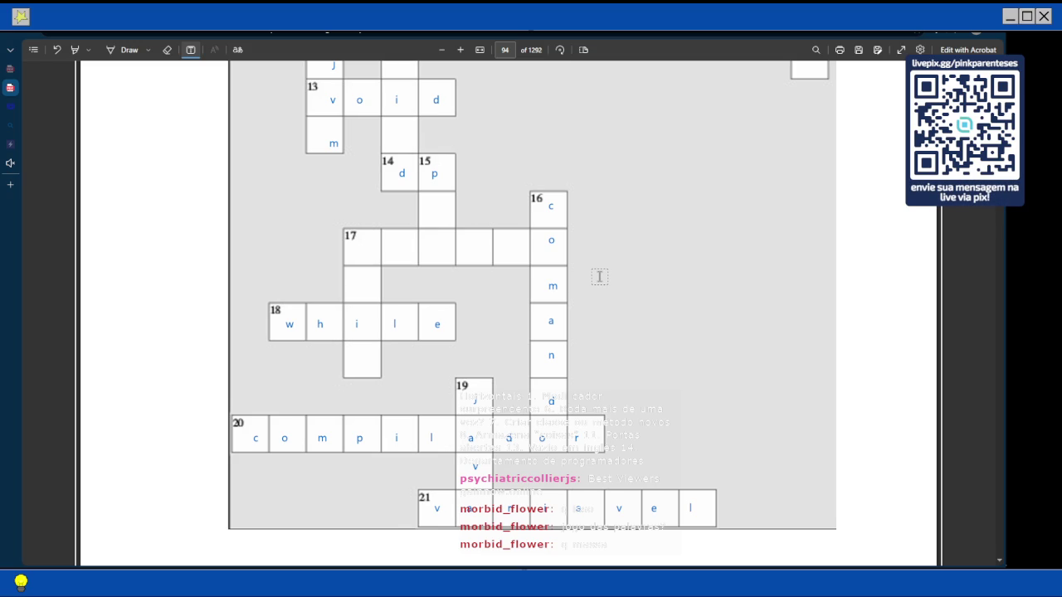
Scroll up from the page 94 grid to the Horizontais clues on page 92
scroll(599, 278, "down", 3)
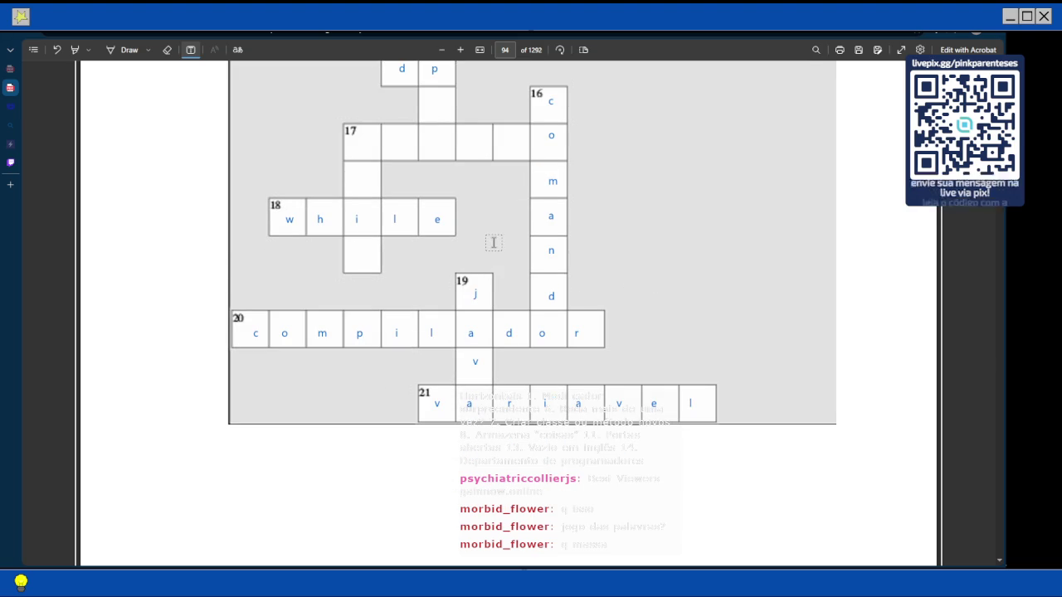
scroll(494, 248, "down", 1)
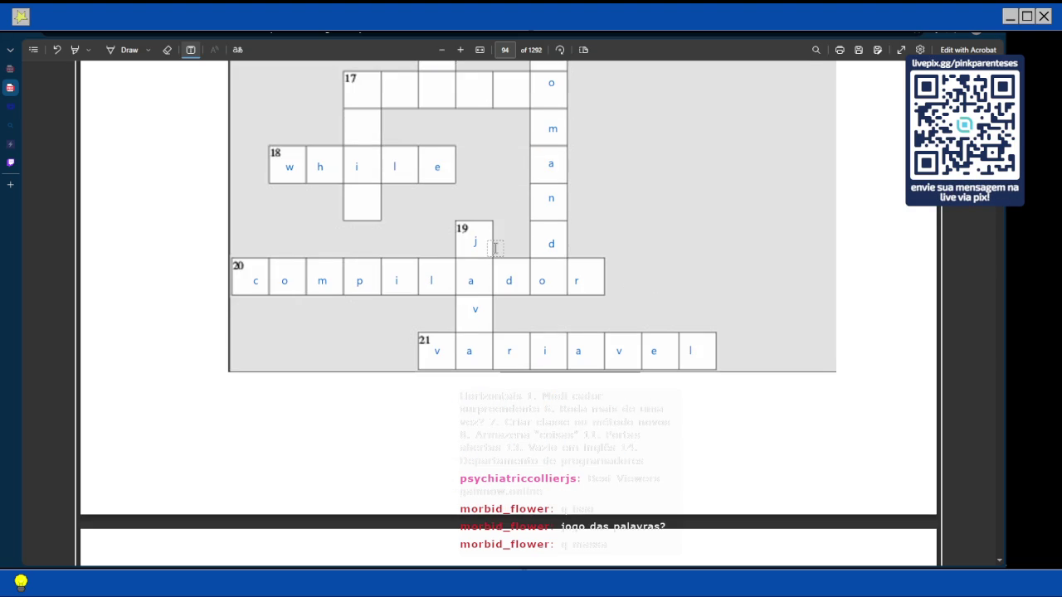
scroll(423, 150, "up", 2)
scroll(424, 150, "up", 1)
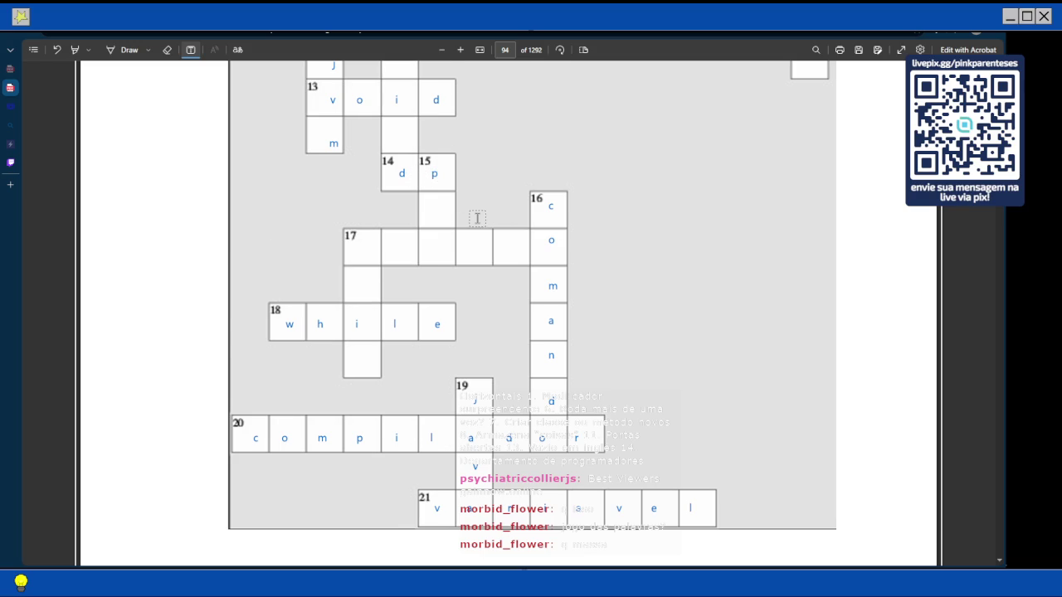
scroll(475, 218, "down", 3)
scroll(477, 217, "up", 2)
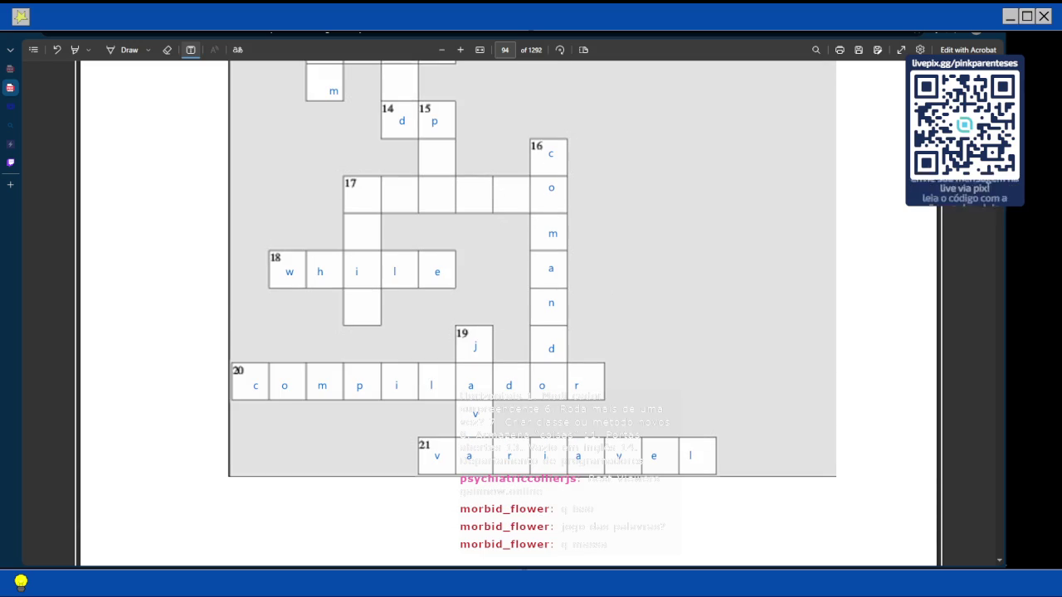
scroll(318, 206, "up", 15)
scroll(319, 206, "up", 3)
scroll(319, 205, "up", 5)
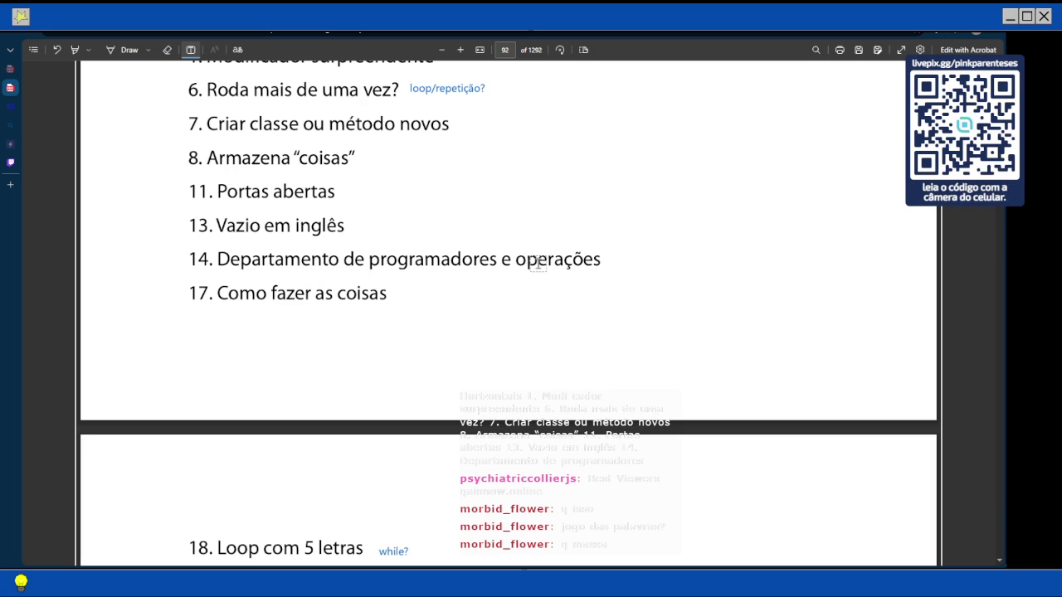
Scroll back and forth between the clue lists and the grid, ending at the top of page 94
scroll(537, 262, "up", 3)
scroll(538, 262, "down", 3)
scroll(537, 262, "down", 10)
scroll(538, 263, "down", 10)
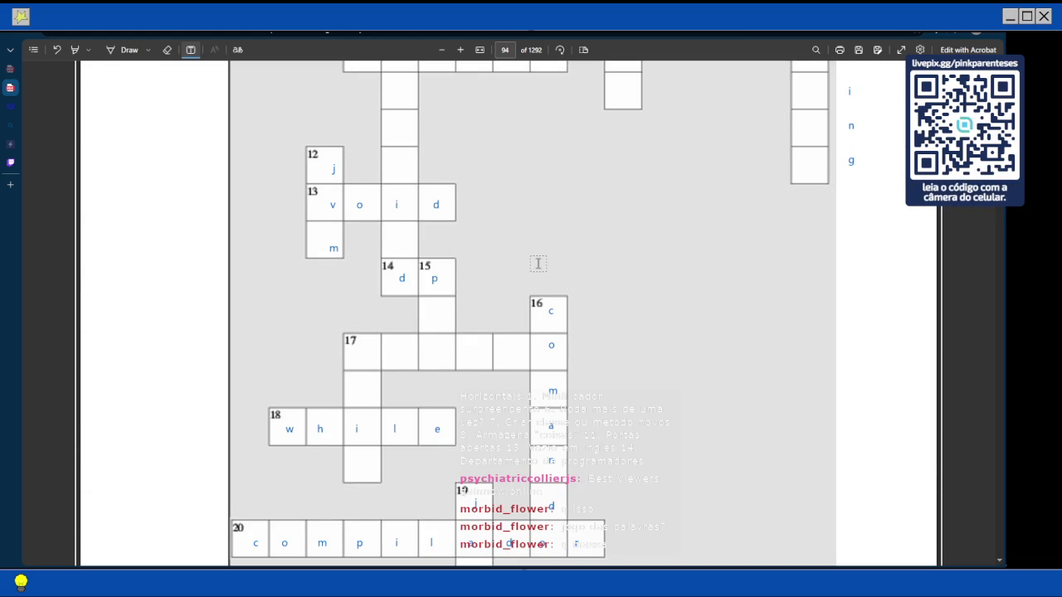
scroll(538, 263, "up", 10)
scroll(538, 263, "up", 5)
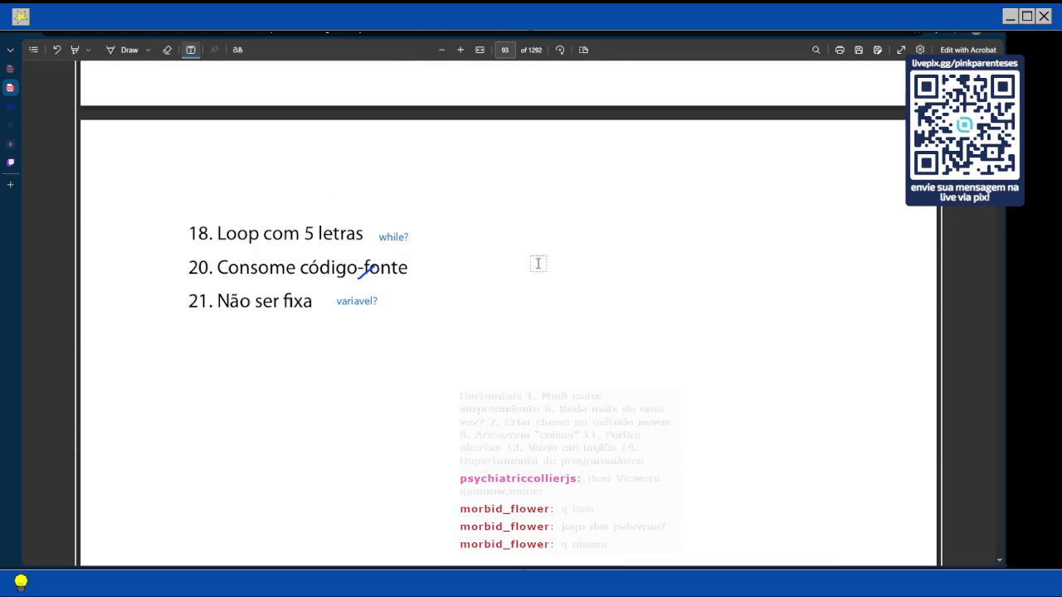
scroll(537, 263, "up", 5)
scroll(538, 263, "up", 1)
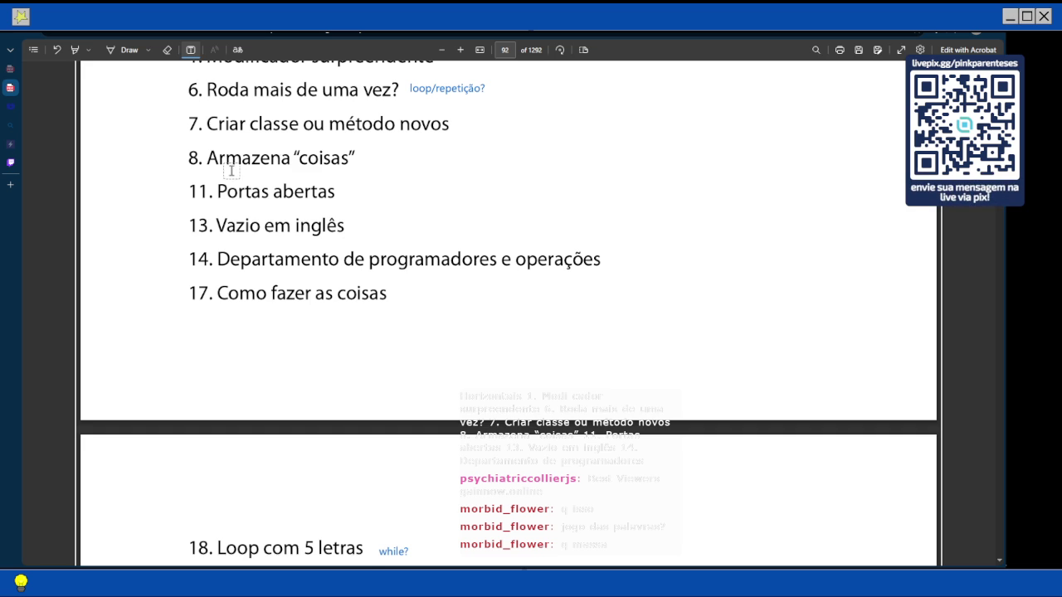
scroll(231, 171, "down", 10)
scroll(231, 171, "down", 5)
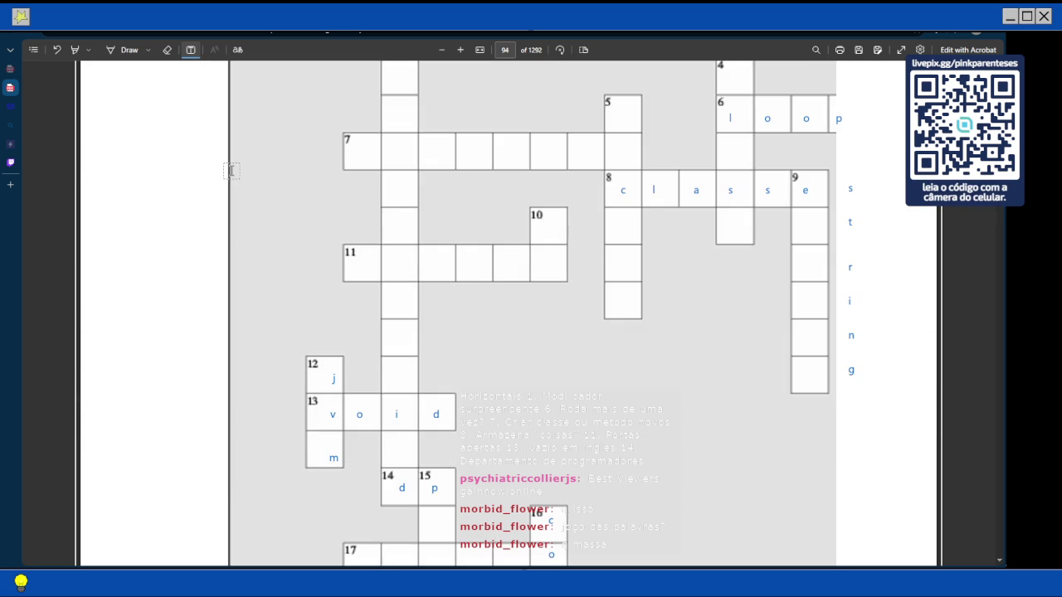
scroll(232, 171, "up", 4)
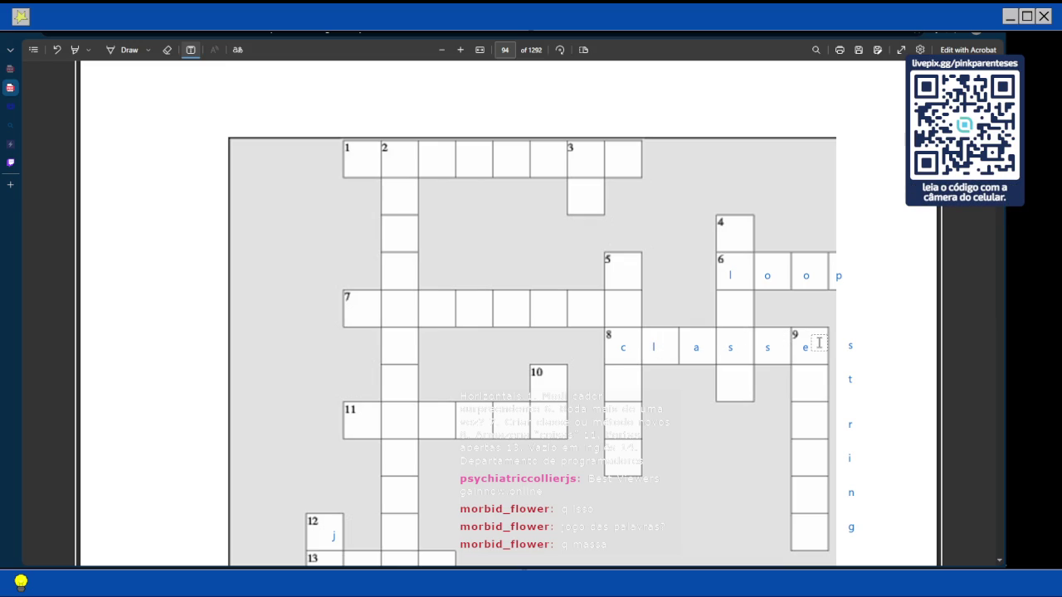
scroll(818, 341, "up", 3)
scroll(817, 342, "up", 5)
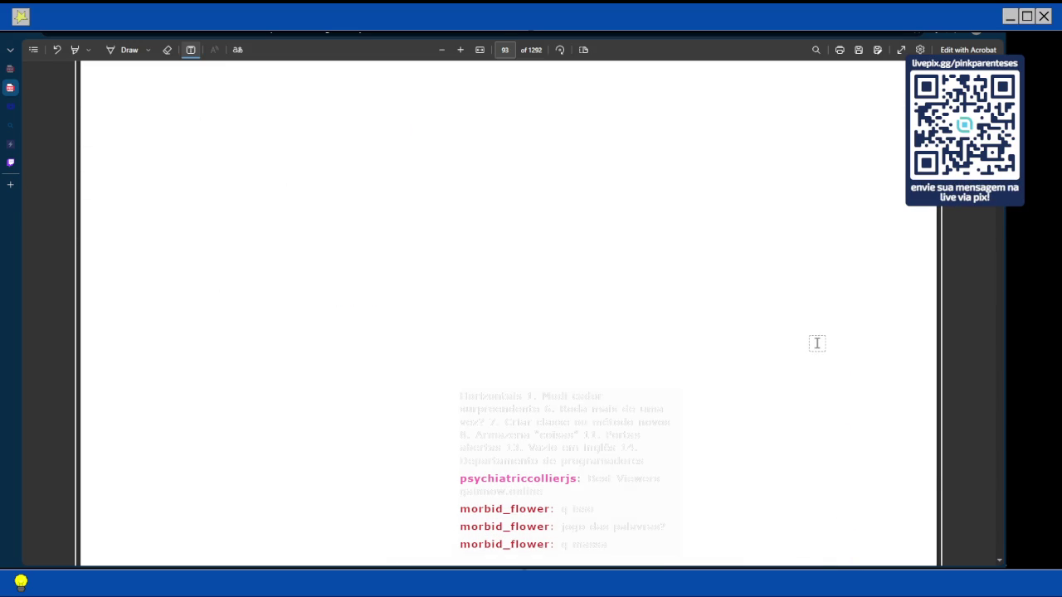
scroll(817, 343, "down", 8)
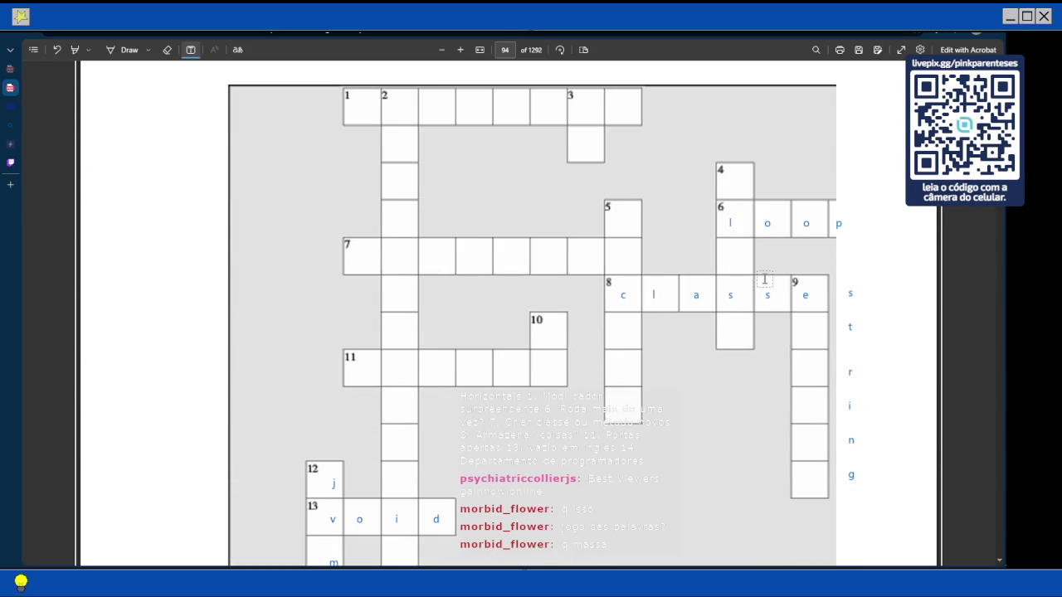
scroll(590, 337, "up", 3)
scroll(593, 336, "up", 10)
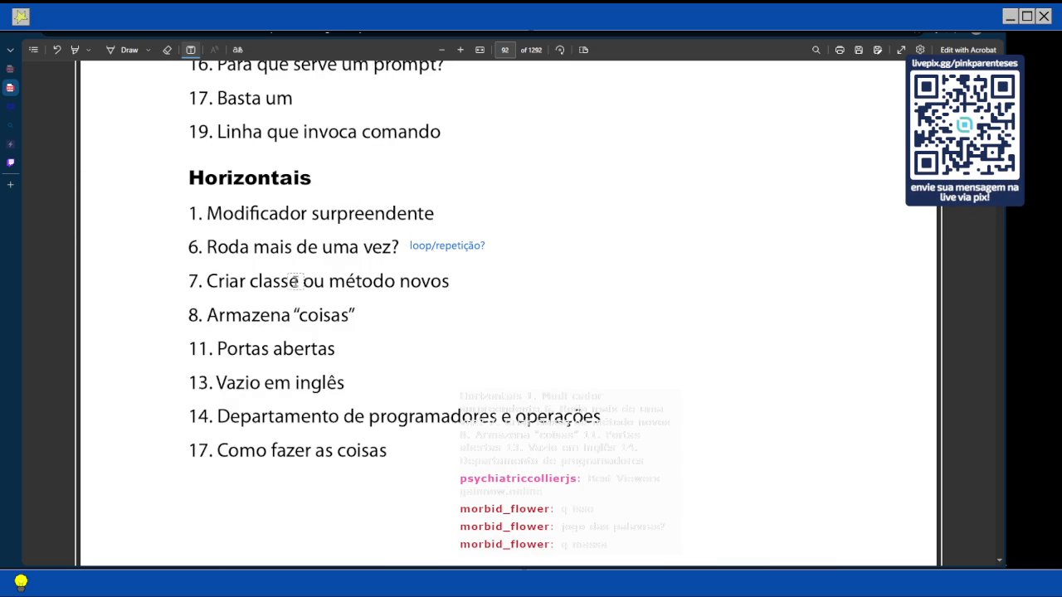
scroll(294, 282, "down", 15)
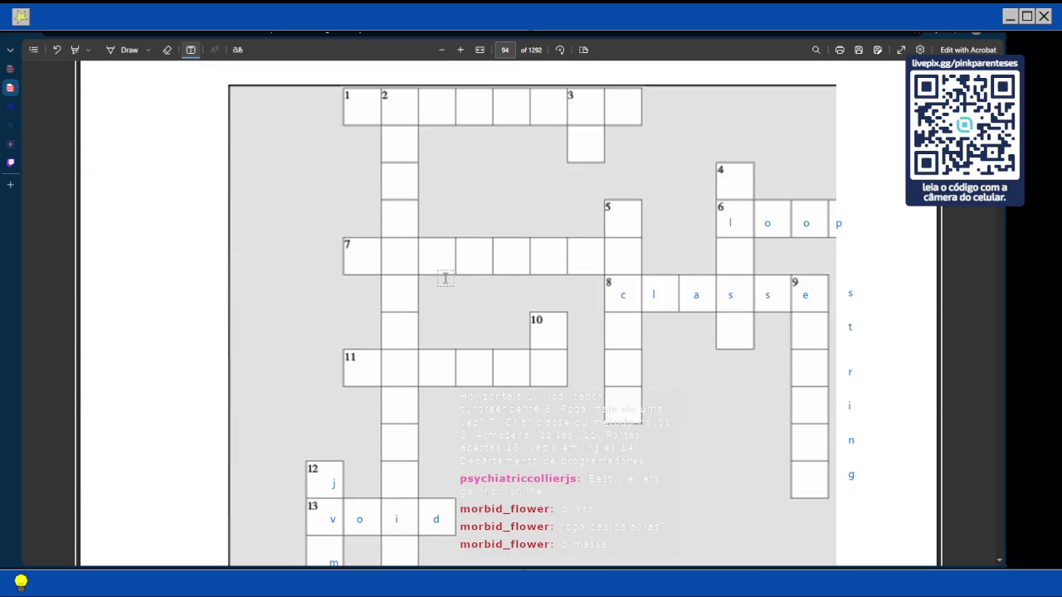
scroll(446, 277, "up", 2)
scroll(445, 278, "down", 5)
scroll(445, 278, "up", 3)
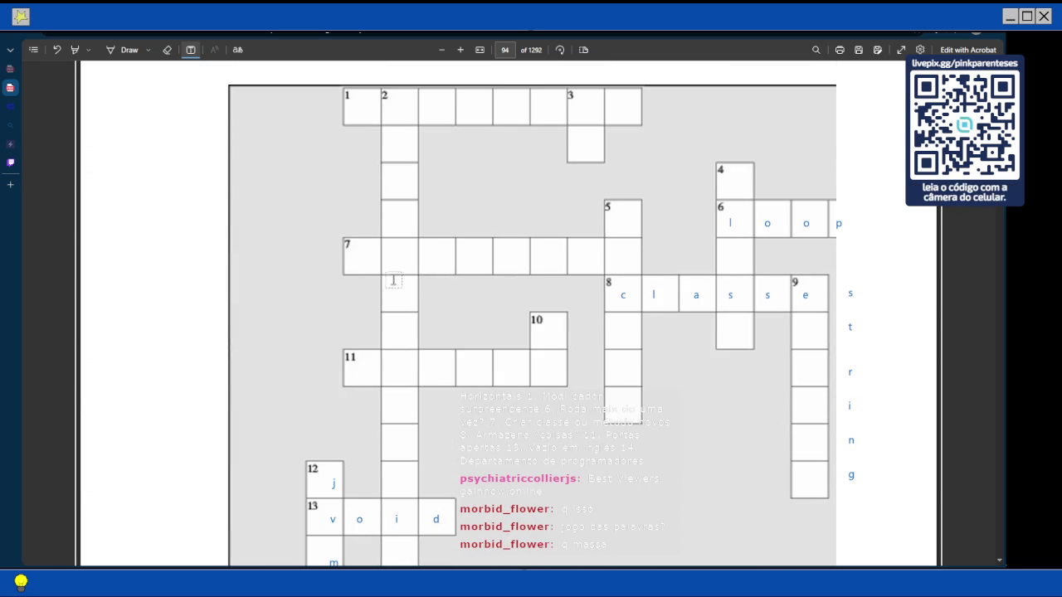
Type 'd e c l a r a r' across row 7, starting at its first cell
left_click(353, 251)
type("d e  c")
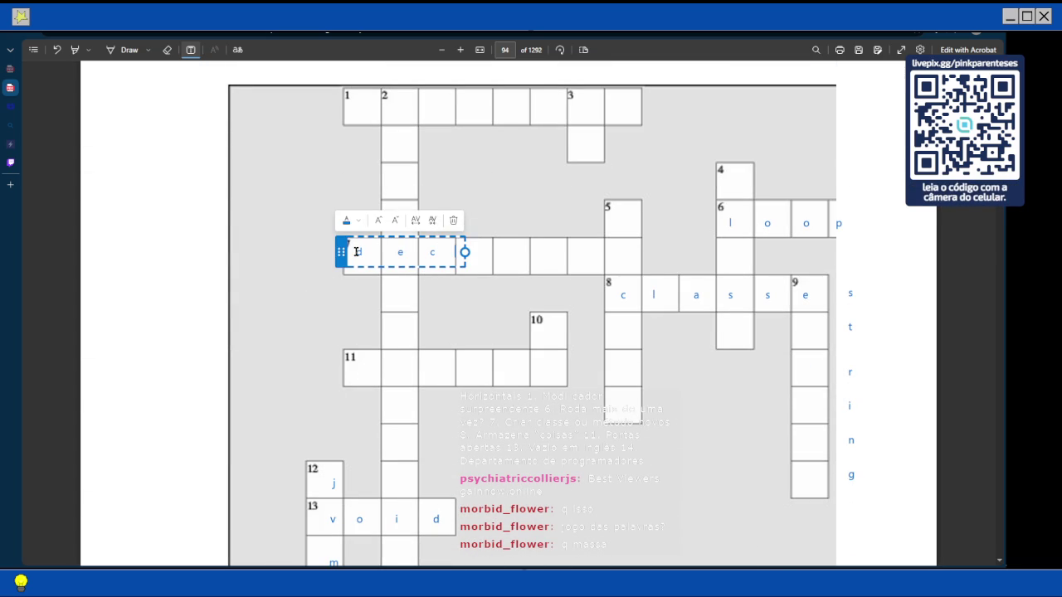
type(" l")
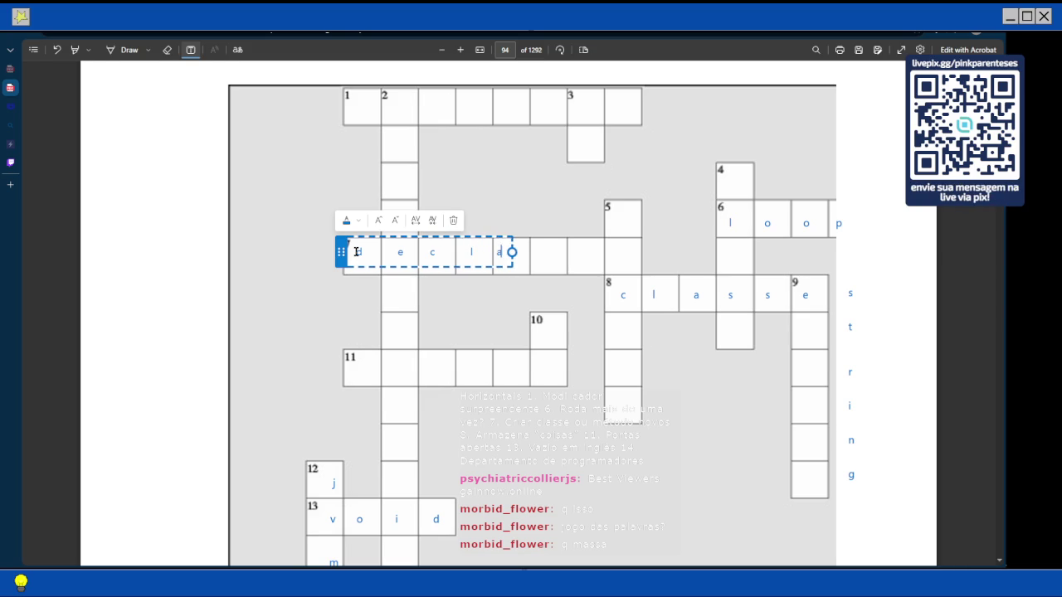
type(" a r ")
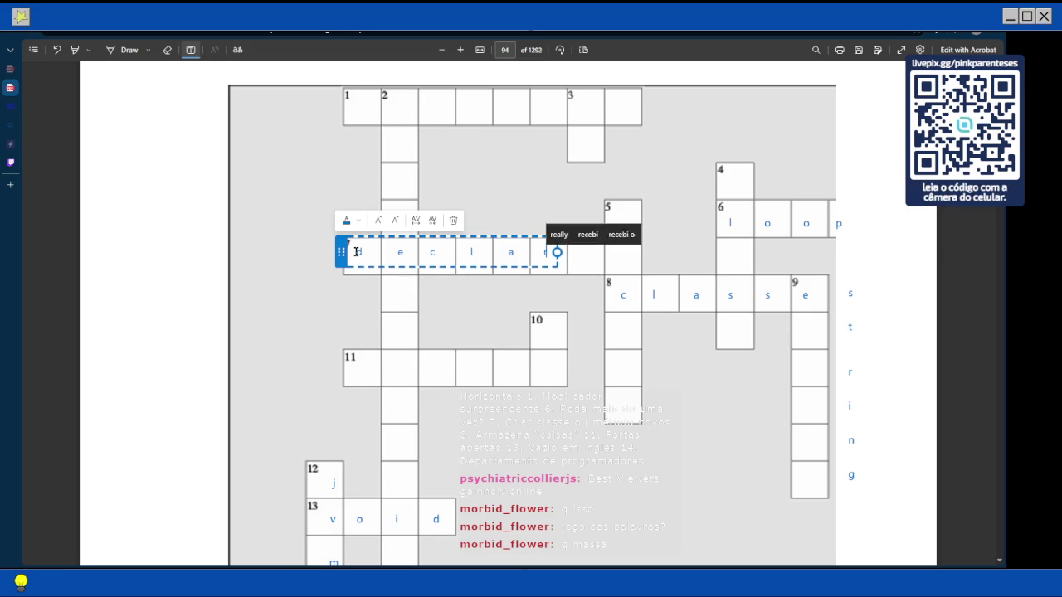
type("a")
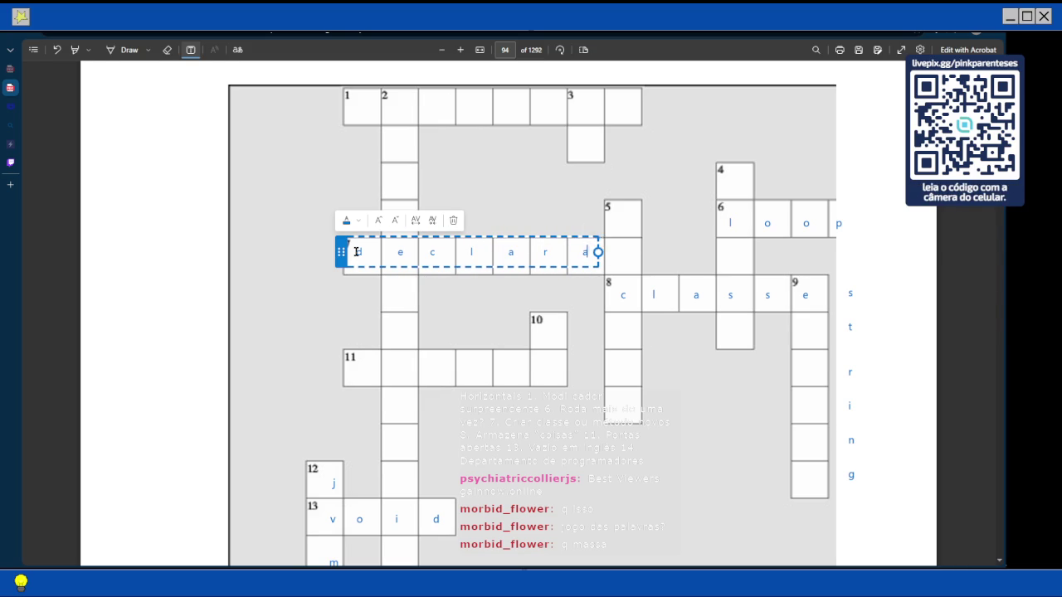
type(" r")
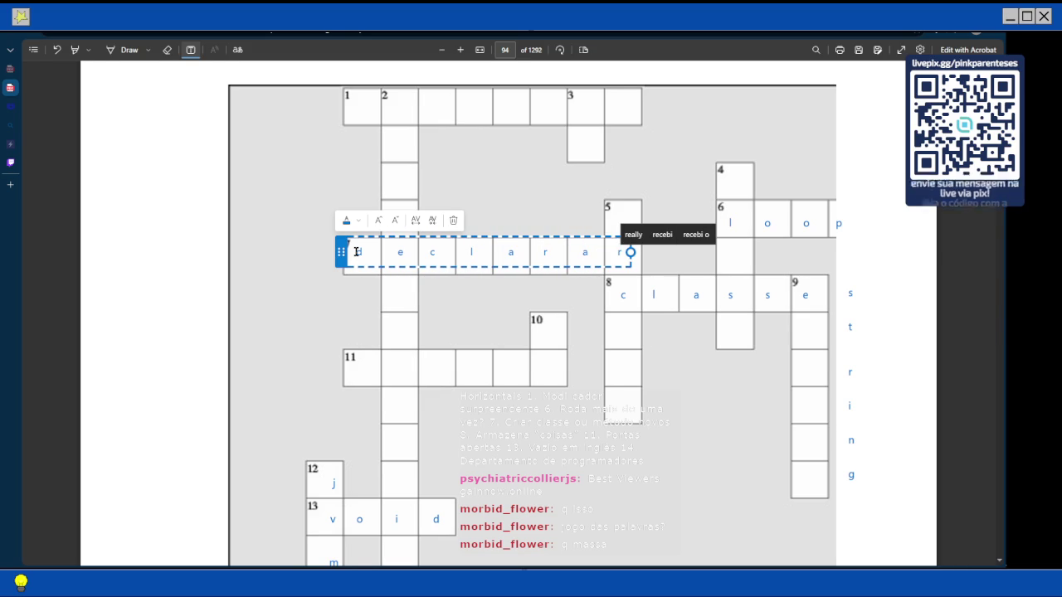
key("Escape")
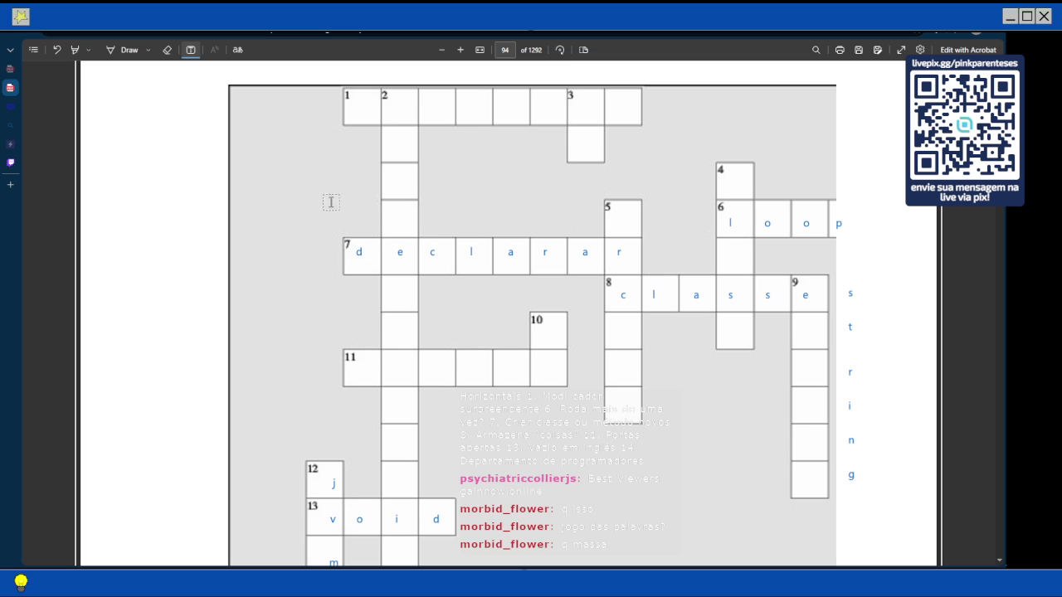
scroll(450, 193, "up", 3)
Scroll up to the page 92 clue list, then back down to grid rows 12–21 on page 94
scroll(450, 193, "up", 15)
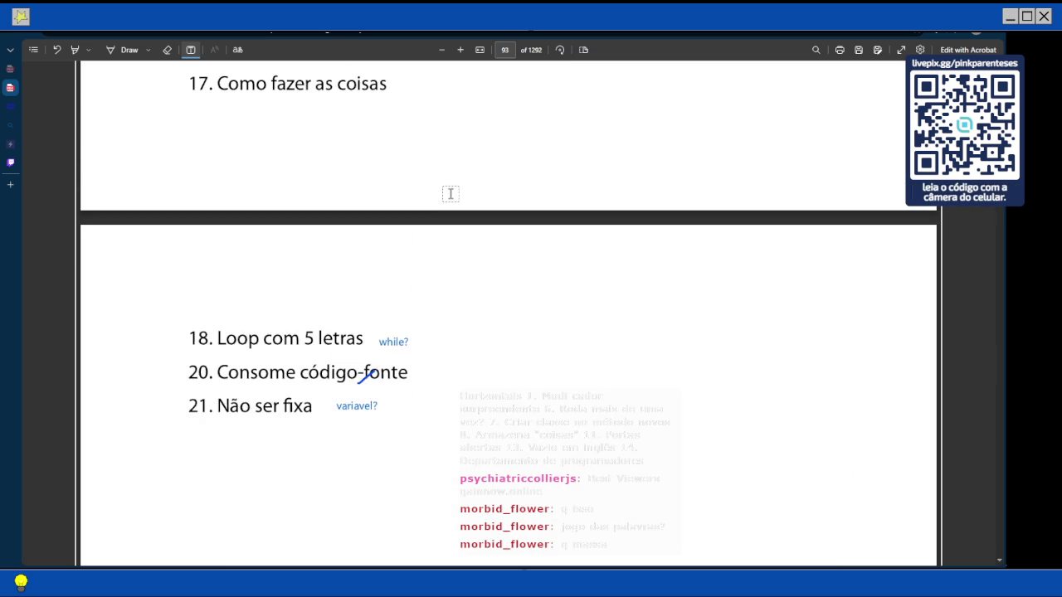
scroll(451, 194, "up", 1)
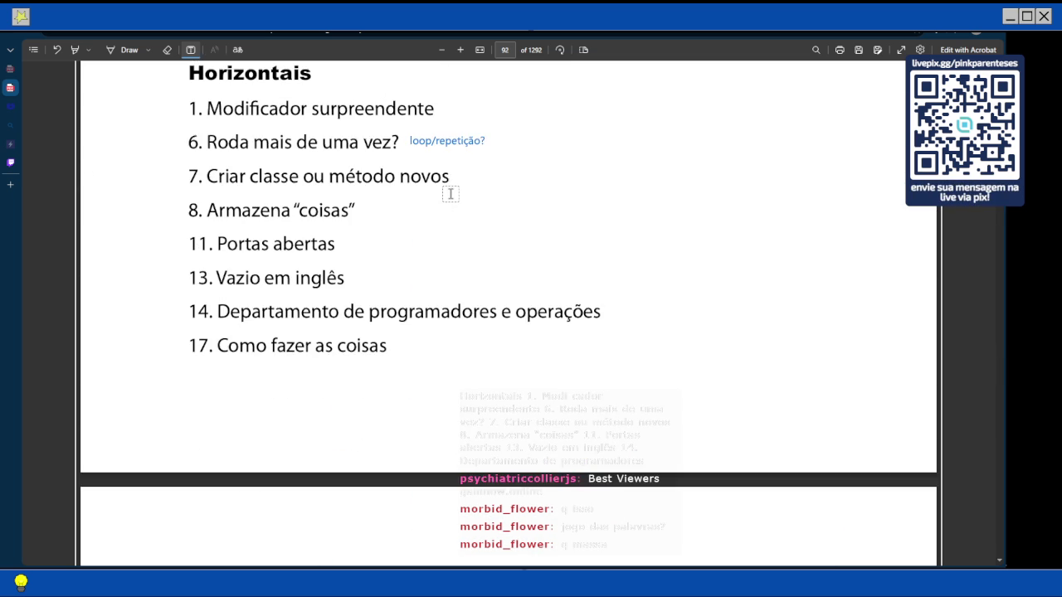
scroll(450, 193, "up", 5)
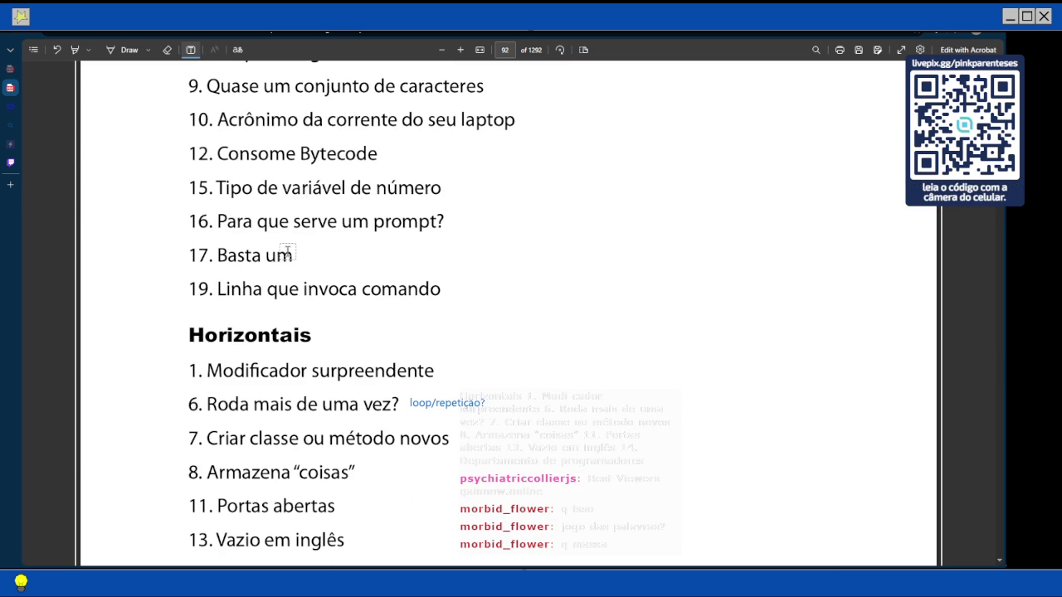
scroll(225, 251, "down", 15)
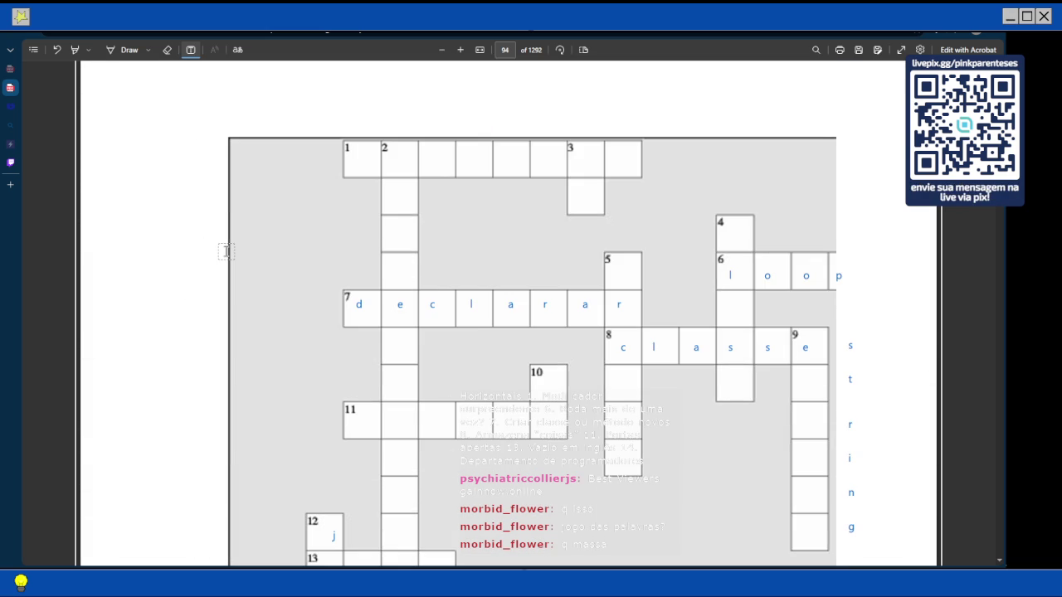
scroll(225, 252, "down", 6)
scroll(225, 251, "down", 4)
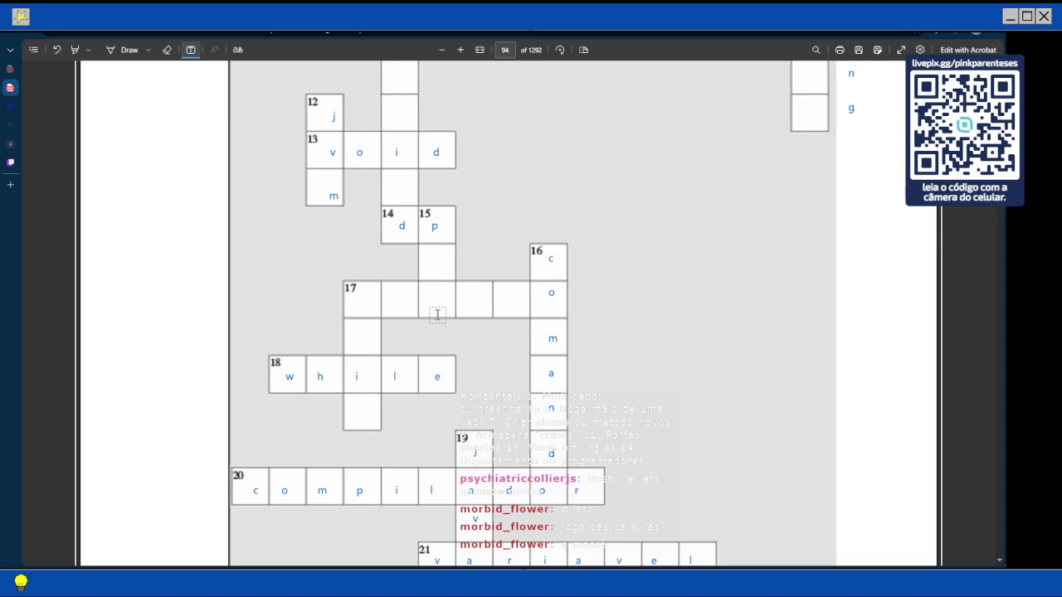
Place blue letters m, a and n in their cells along clue 17's column
left_click(356, 301)
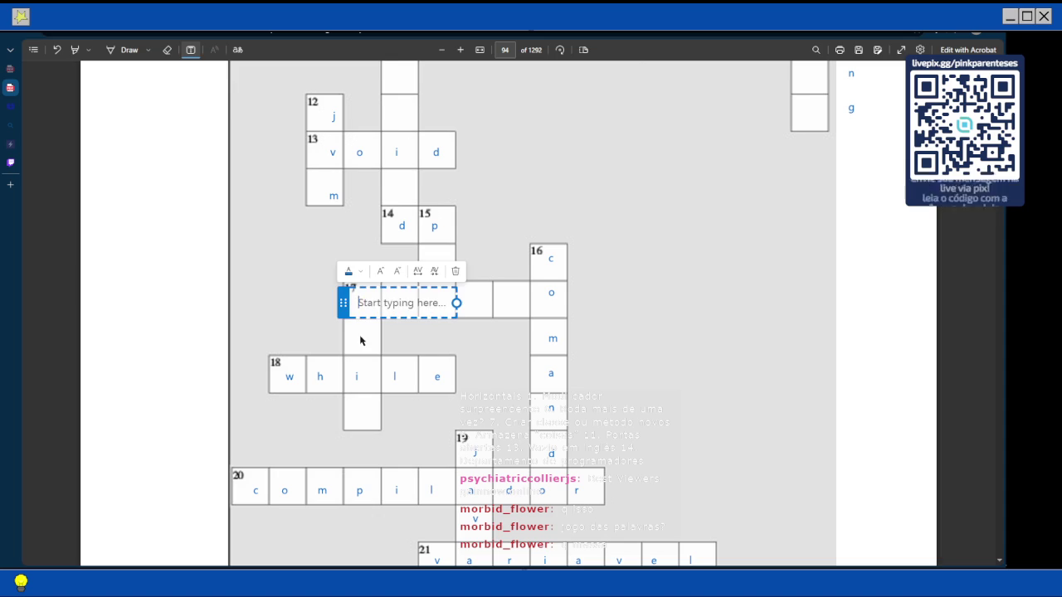
type("m")
left_click(360, 335)
left_click(360, 336)
type("a")
left_click(368, 409)
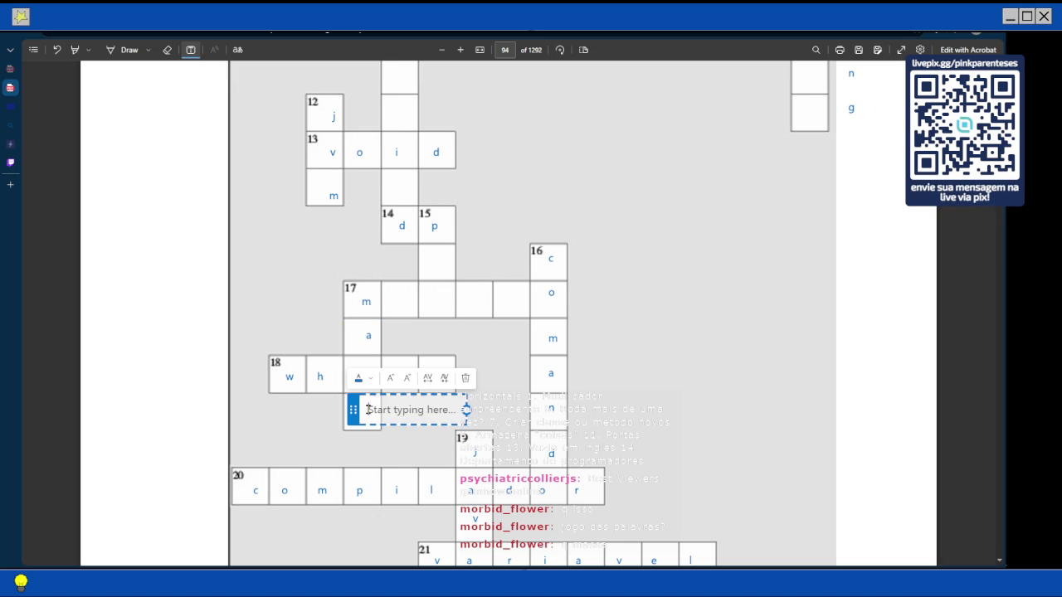
type("n")
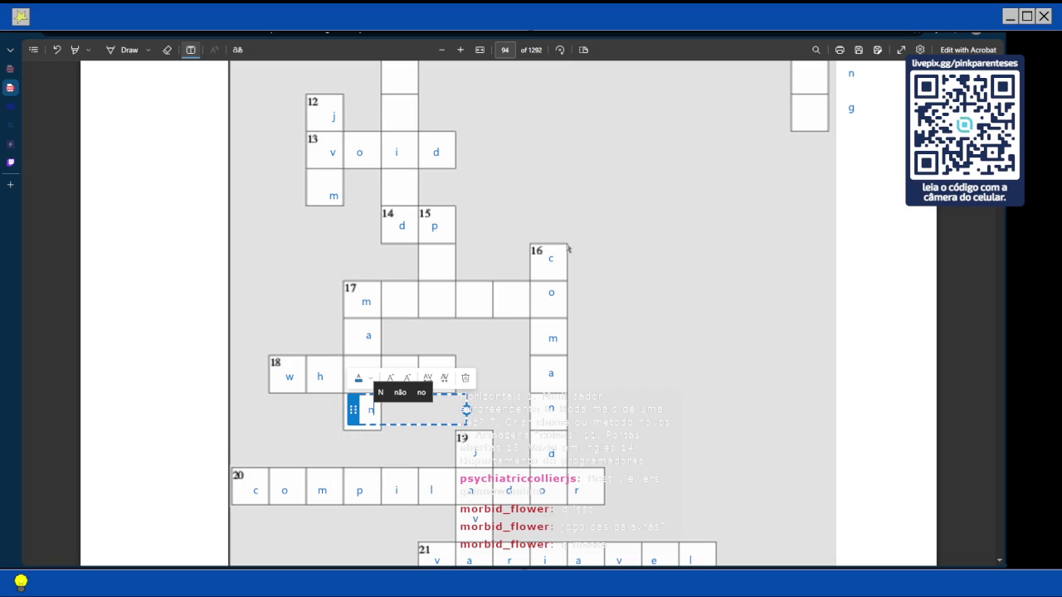
left_click_drag(352, 410, 343, 409)
left_click(571, 295)
scroll(571, 294, "up", 15)
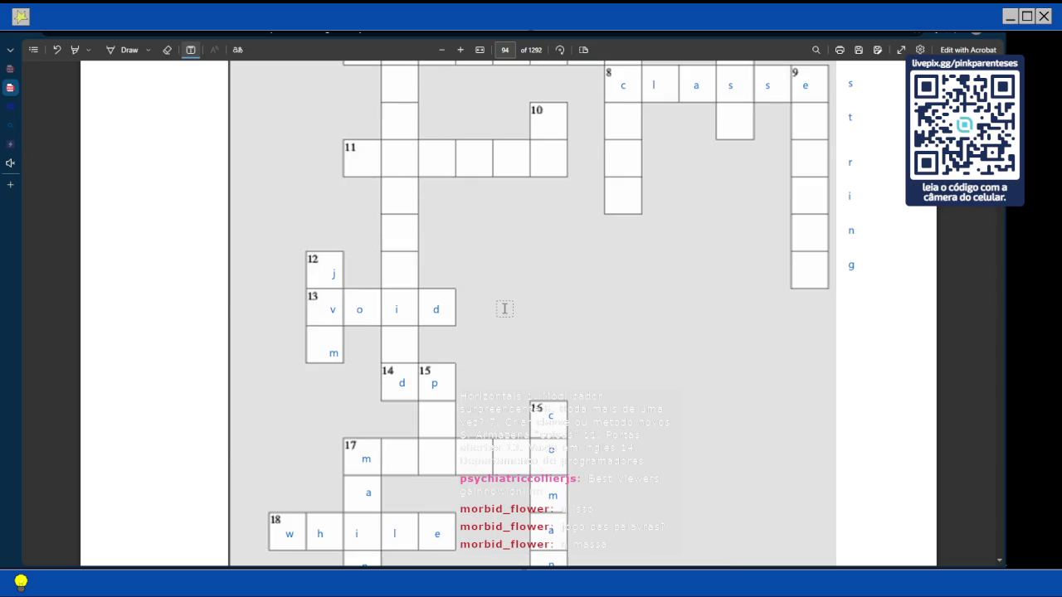
scroll(505, 308, "up", 6)
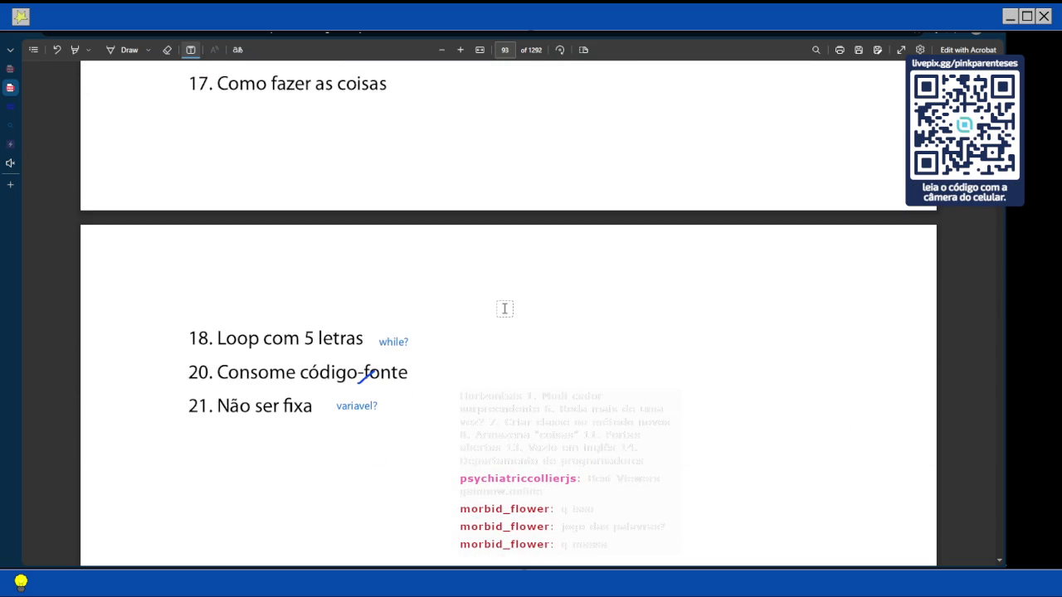
scroll(504, 309, "down", 20)
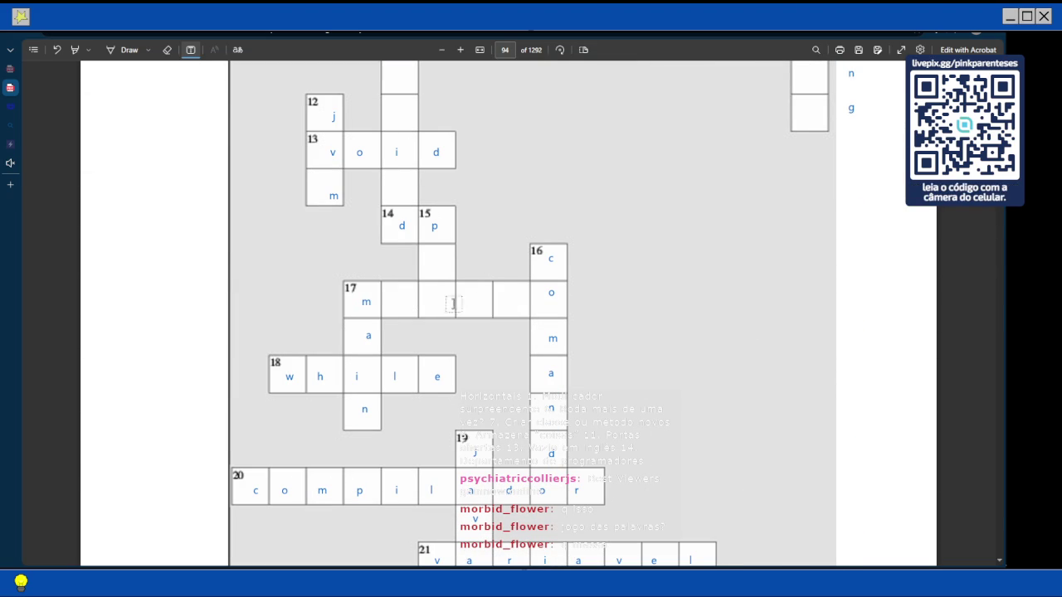
Type 'etod' across row 17's empty cells so the entry reads 'metodo'
left_click(400, 303)
type("é        ")
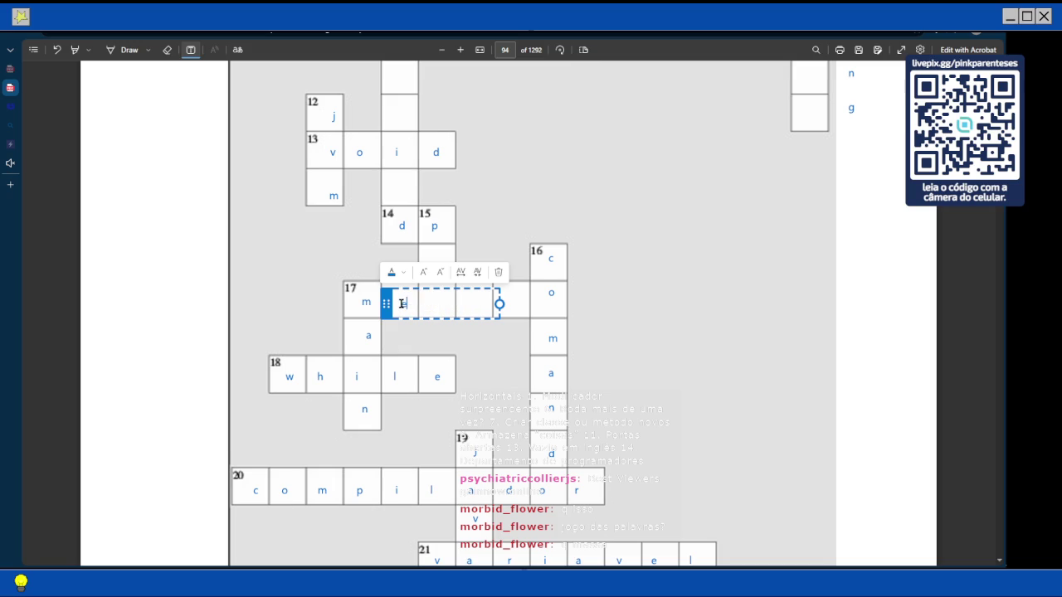
type("t       o         d")
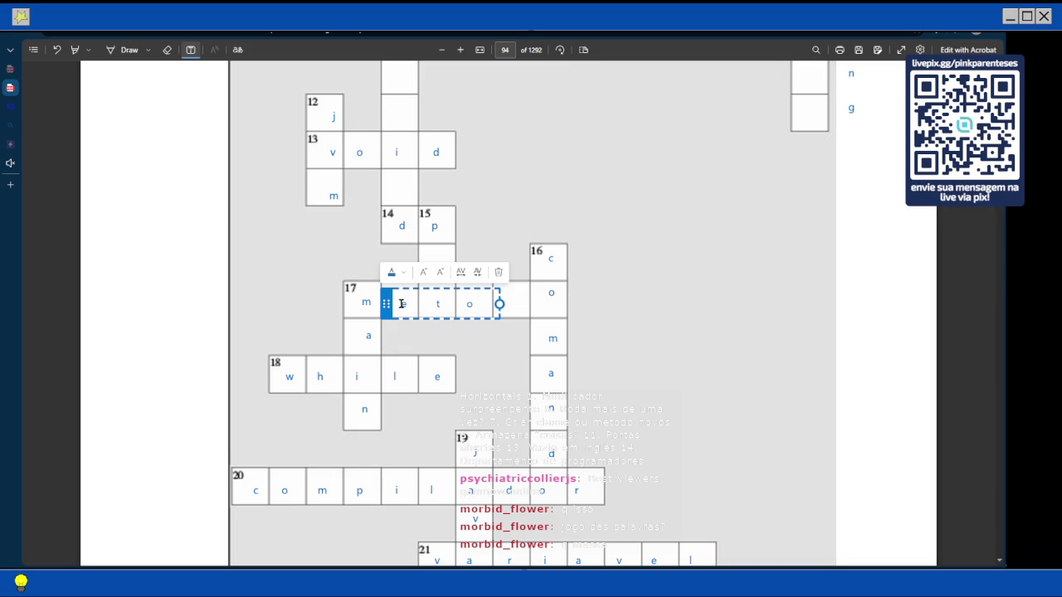
left_click(598, 303)
scroll(597, 303, "down", 2)
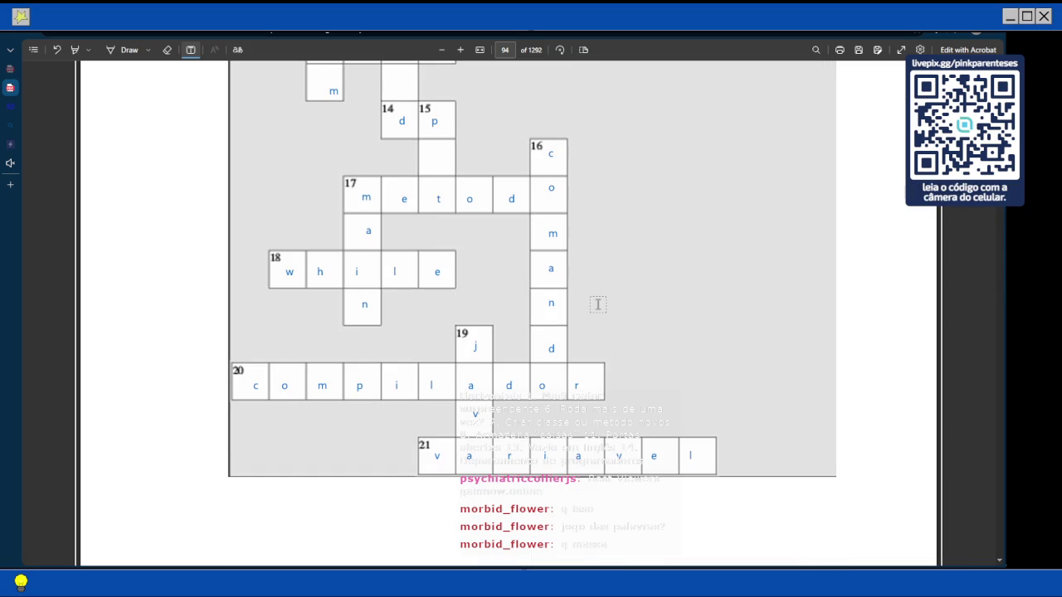
scroll(595, 261, "up", 3)
scroll(594, 261, "down", 3)
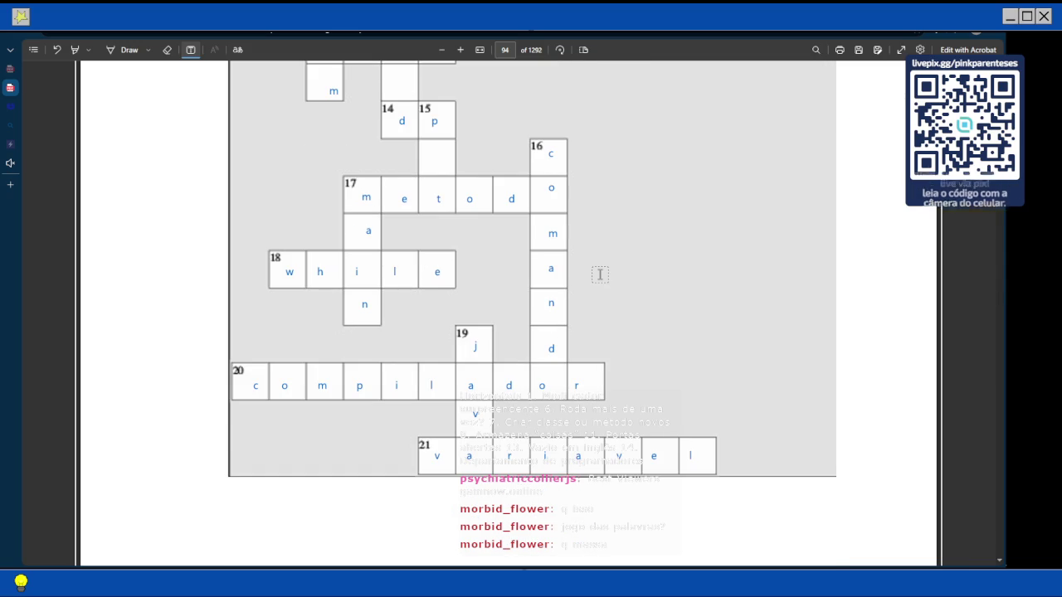
scroll(599, 278, "up", 1)
scroll(597, 275, "up", 6)
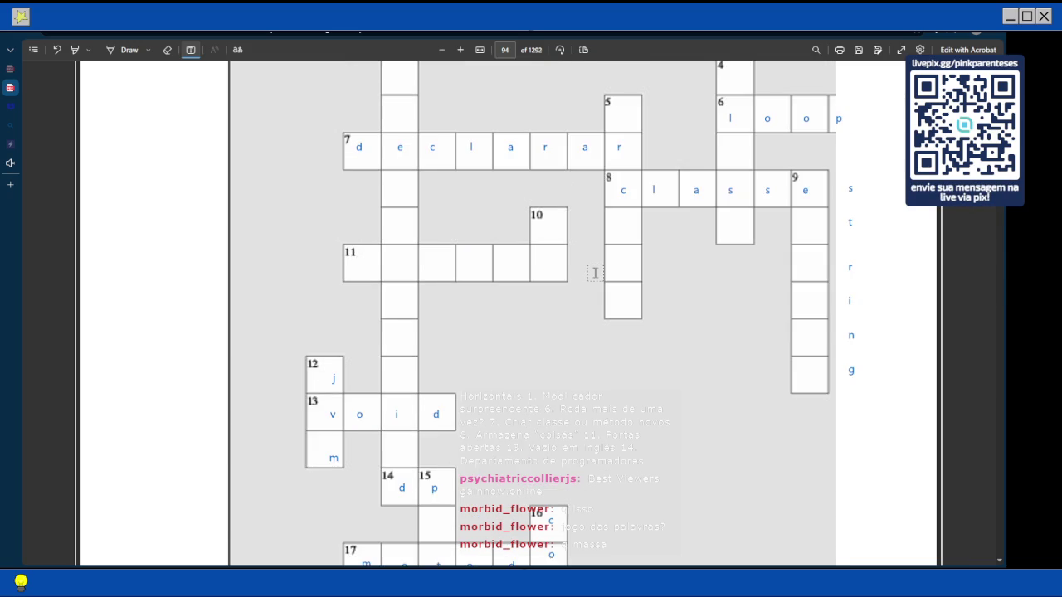
scroll(594, 273, "down", 2)
scroll(595, 273, "down", 2)
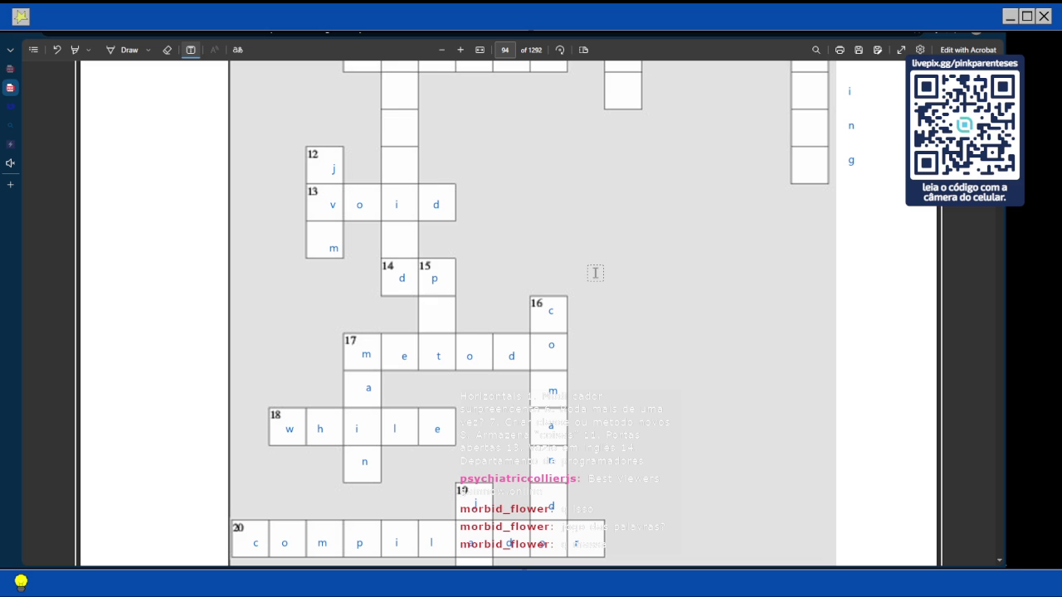
left_click(437, 278)
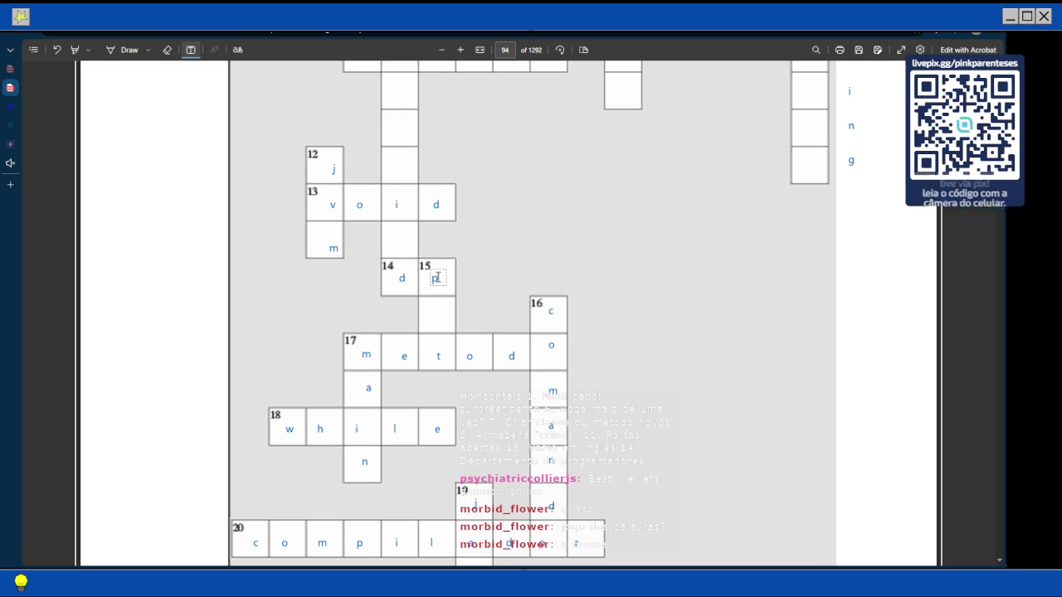
scroll(437, 278, "up", 5)
scroll(437, 278, "down", 4)
scroll(579, 292, "up", 20)
scroll(585, 290, "down", 4)
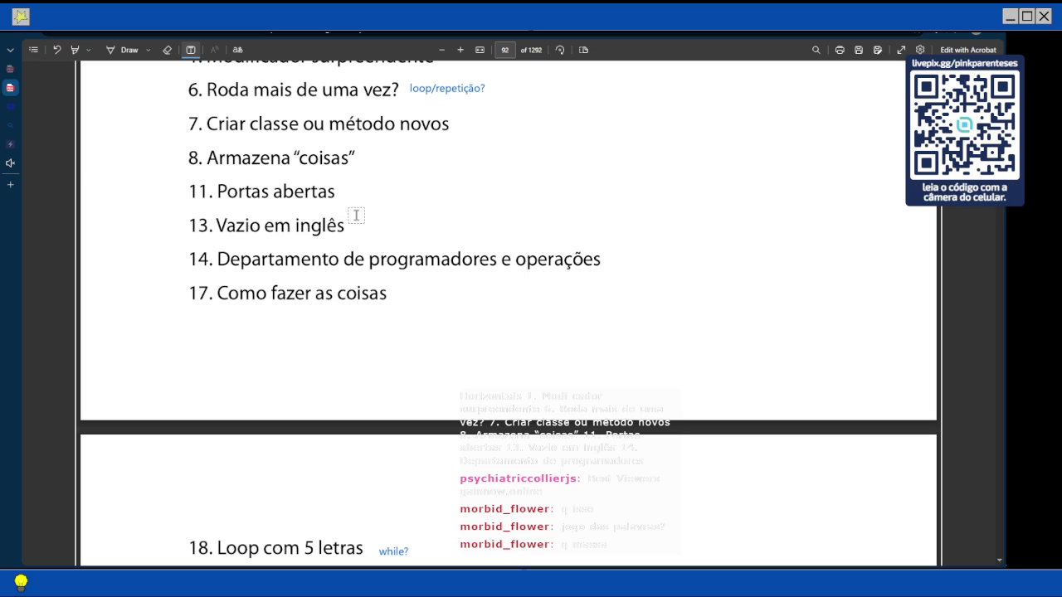
scroll(357, 224, "down", 10)
scroll(355, 231, "down", 5)
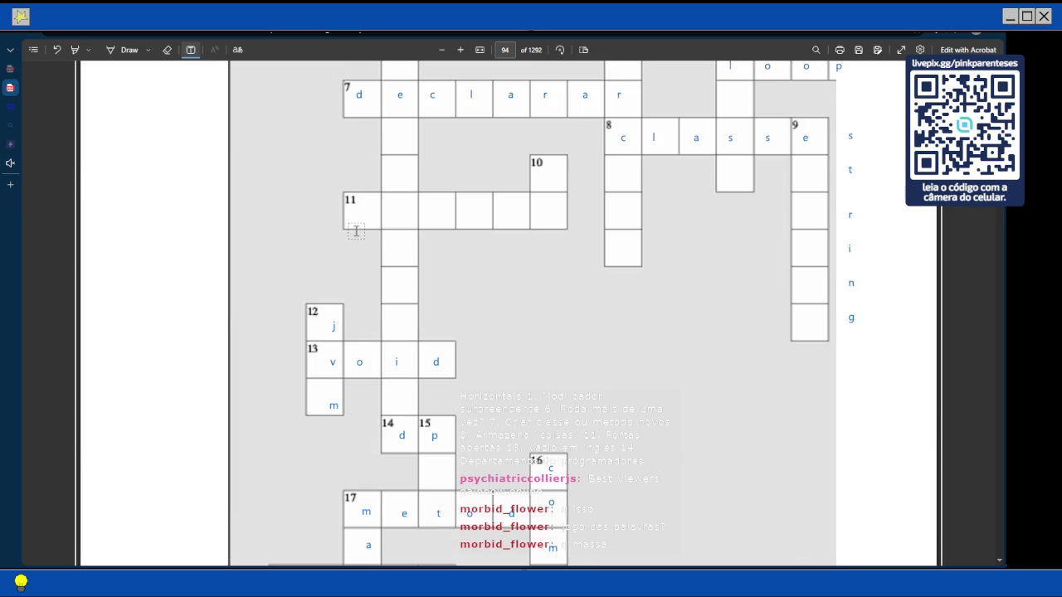
scroll(356, 231, "up", 3)
Type 'public' across row 11's cells in blue, then scroll through the clues
left_click(363, 311)
type("p       ")
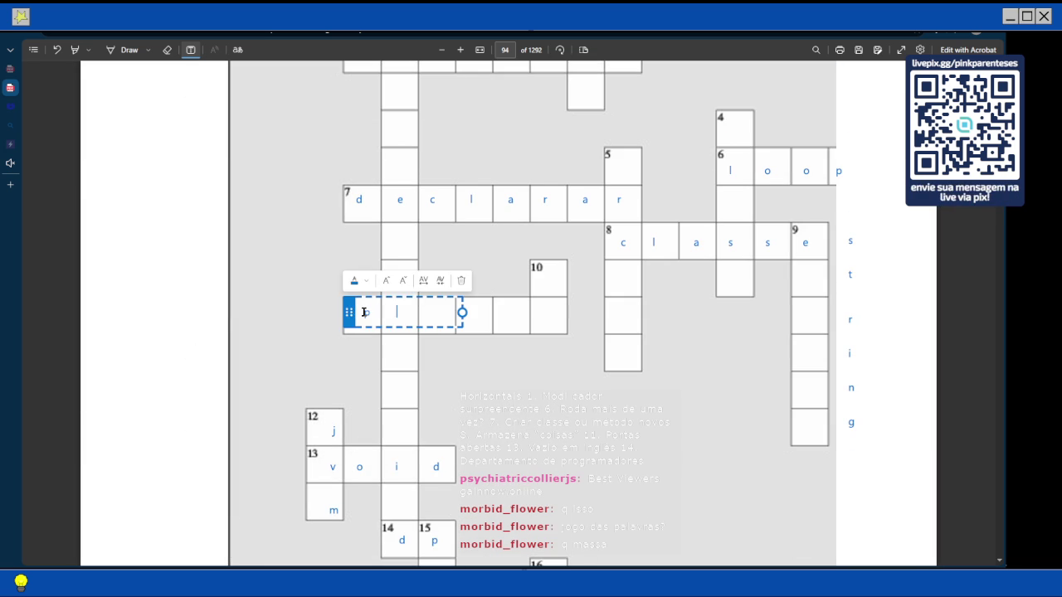
type("u         b       ")
type("l       i        c")
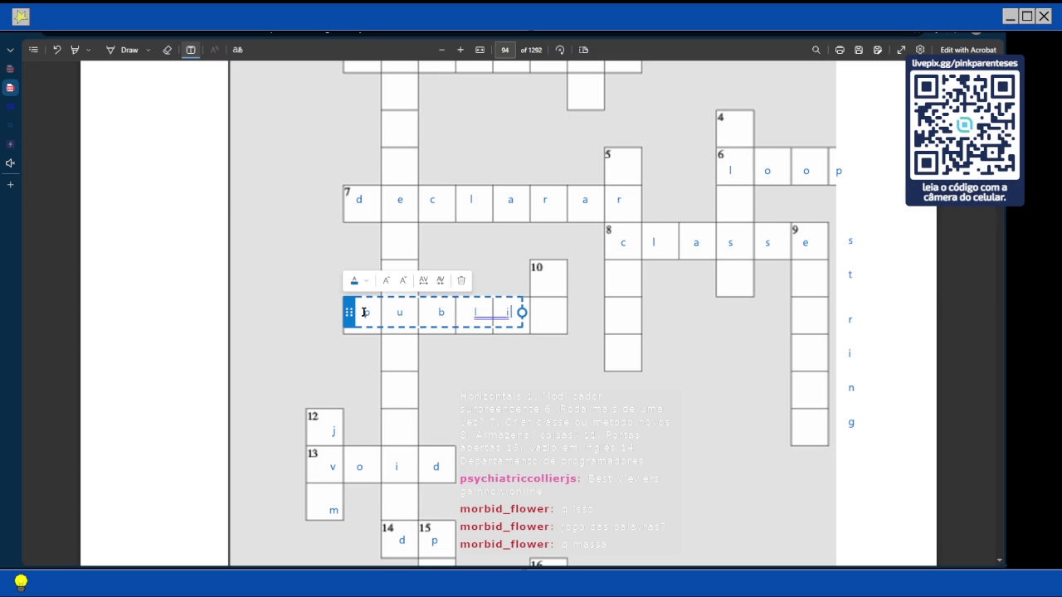
left_click(426, 294)
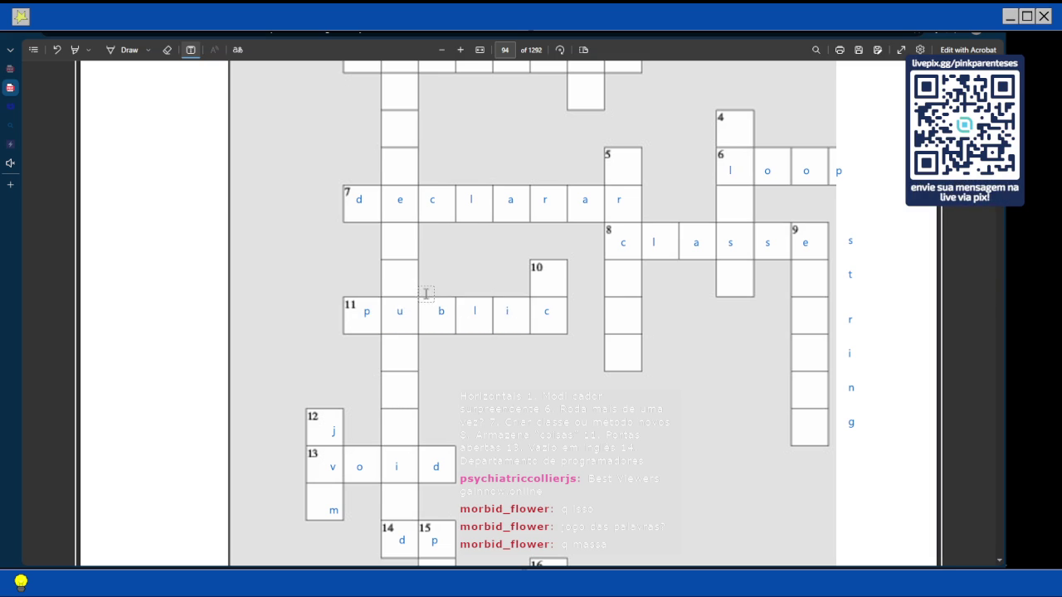
scroll(425, 294, "up", 10)
scroll(425, 293, "up", 2)
scroll(426, 294, "down", 5)
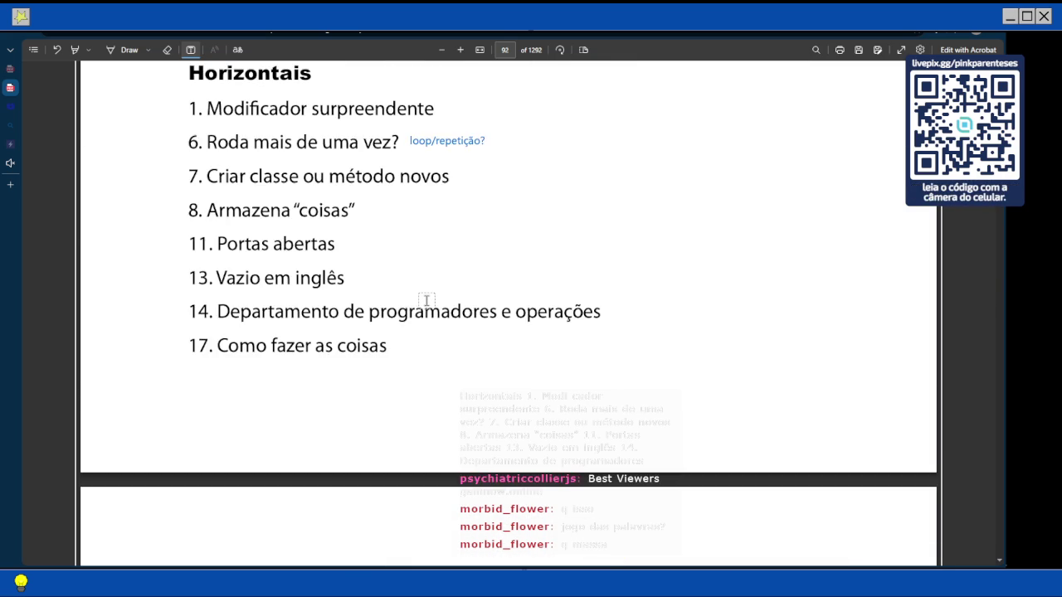
scroll(427, 301, "up", 5)
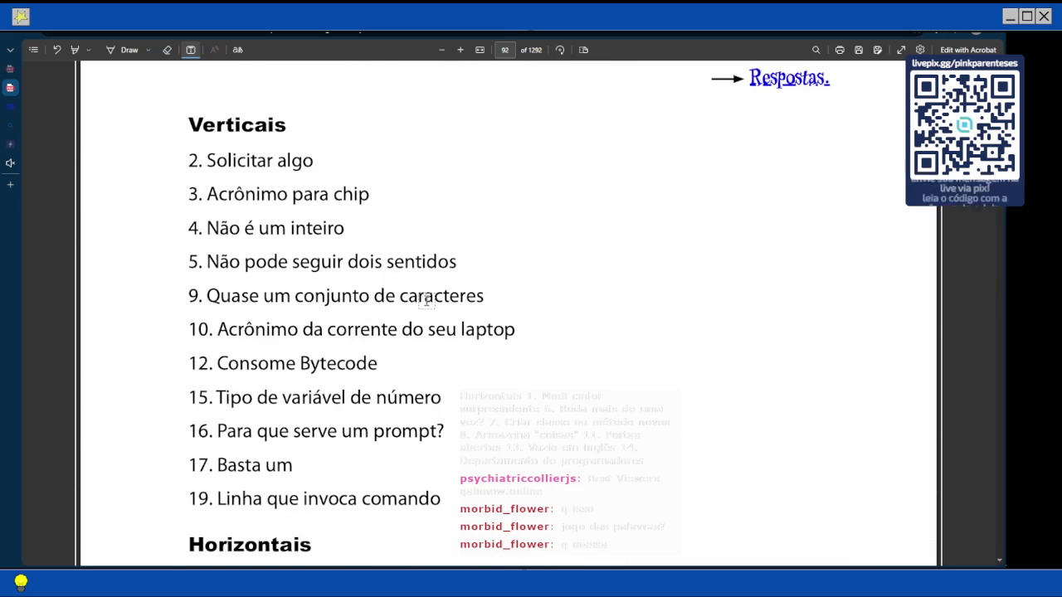
scroll(426, 301, "down", 2)
scroll(426, 301, "down", 3)
scroll(426, 302, "down", 15)
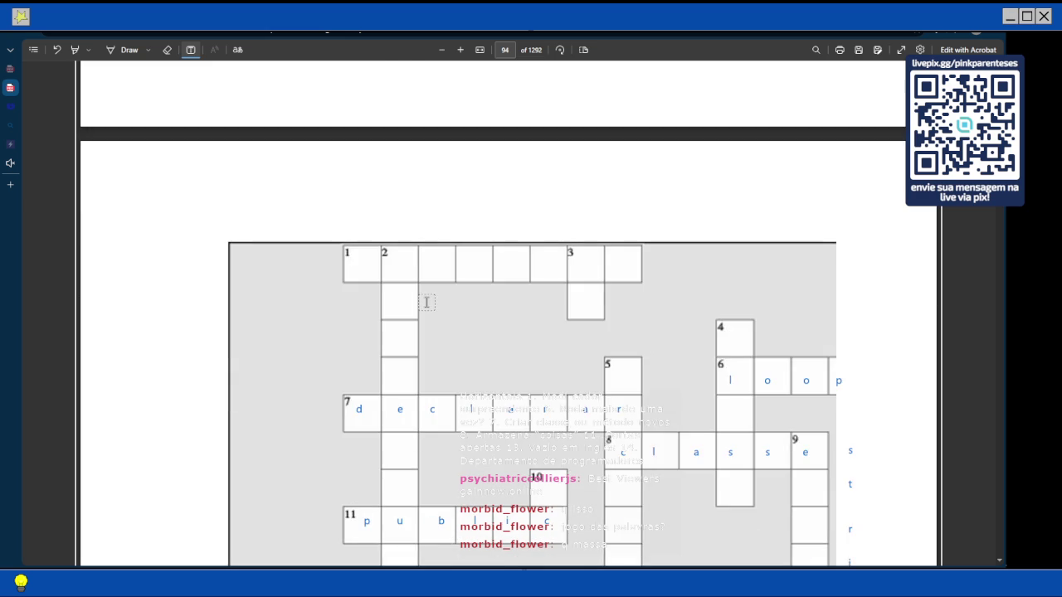
Enter 'a' in cell 10 to complete 'variavel', then check the clue list and return
left_click(549, 288)
type("a")
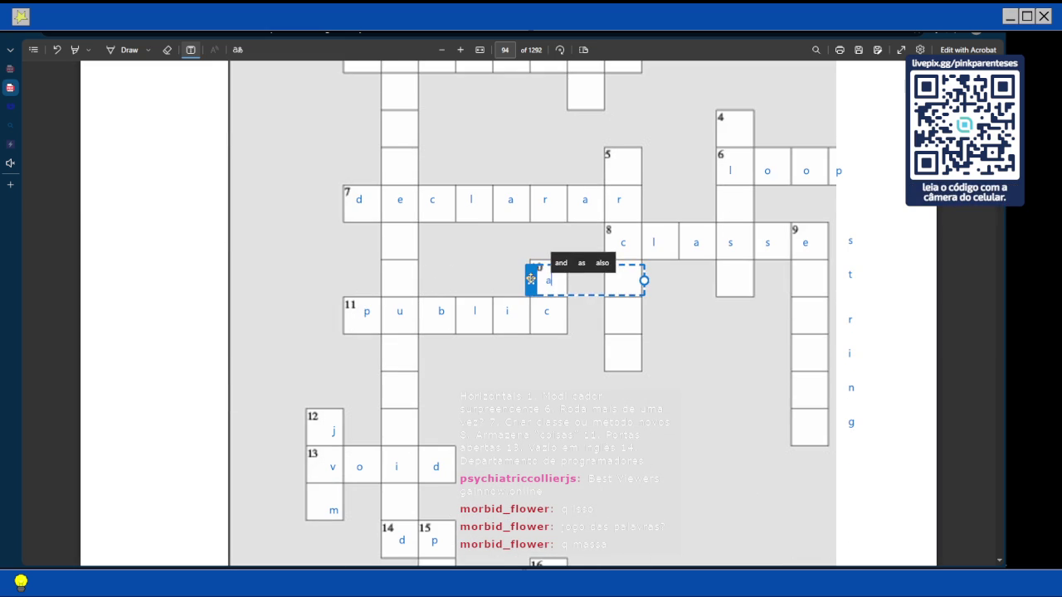
left_click(498, 265)
scroll(498, 266, "up", 6)
scroll(499, 266, "up", 3)
scroll(499, 266, "up", 5)
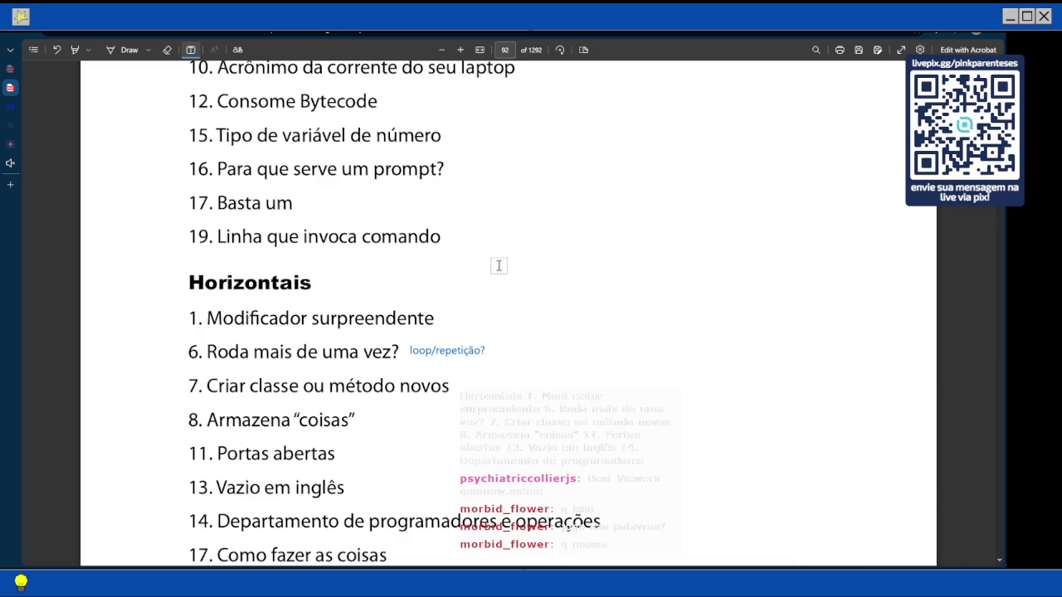
scroll(498, 265, "up", 4)
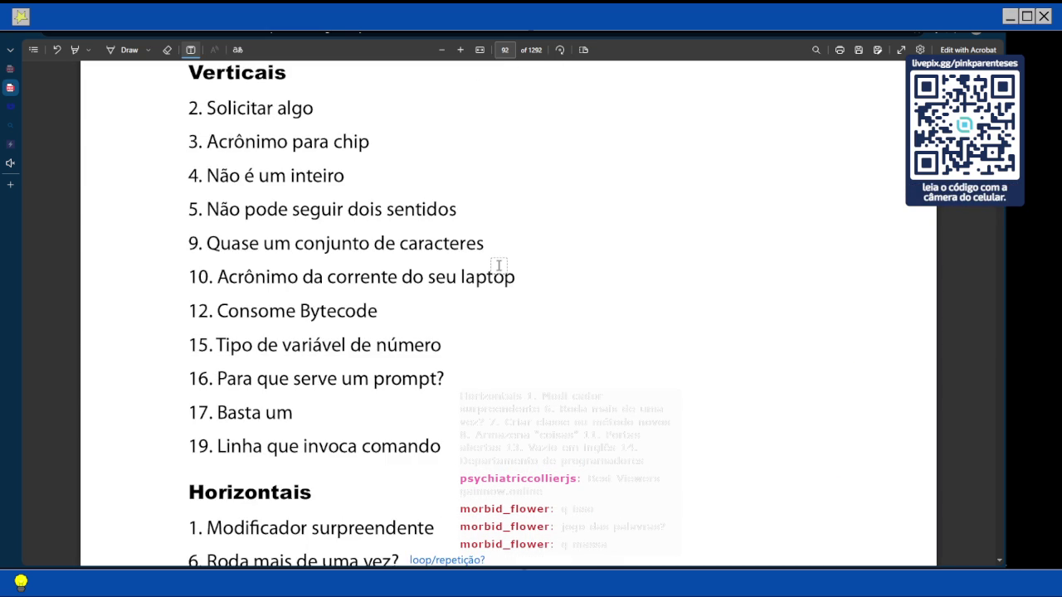
scroll(498, 265, "down", 1)
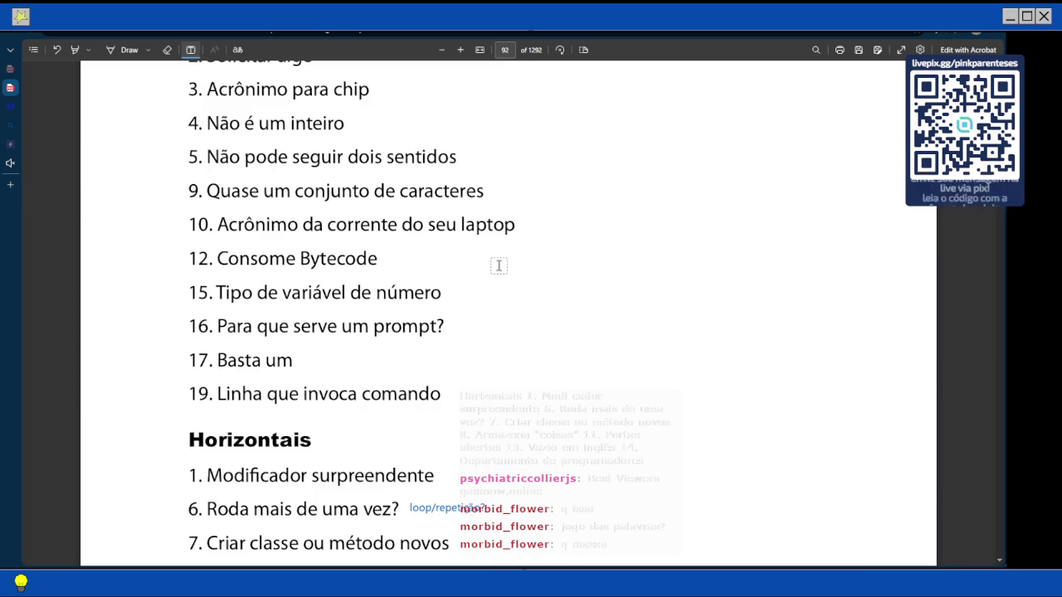
scroll(498, 265, "down", 15)
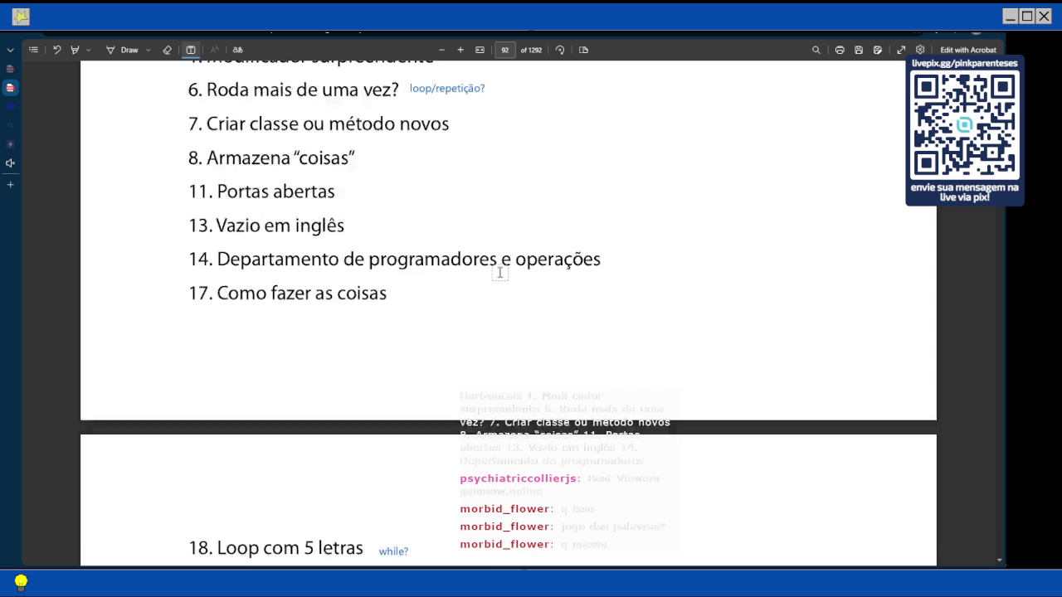
scroll(499, 272, "down", 5)
scroll(499, 272, "down", 10)
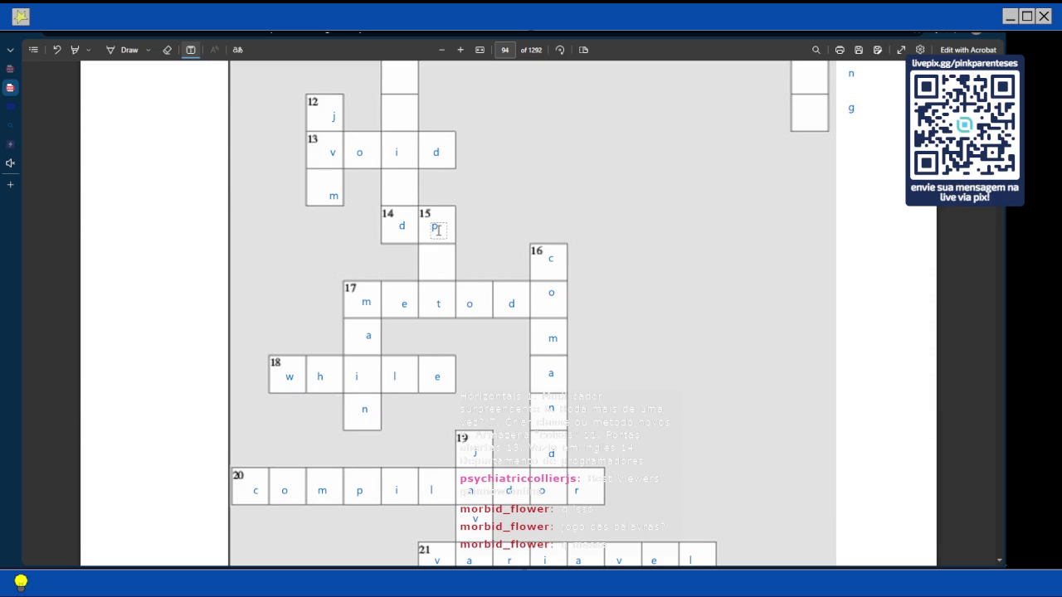
Add a text box with 'n' in the cell below square 15
left_click(438, 229)
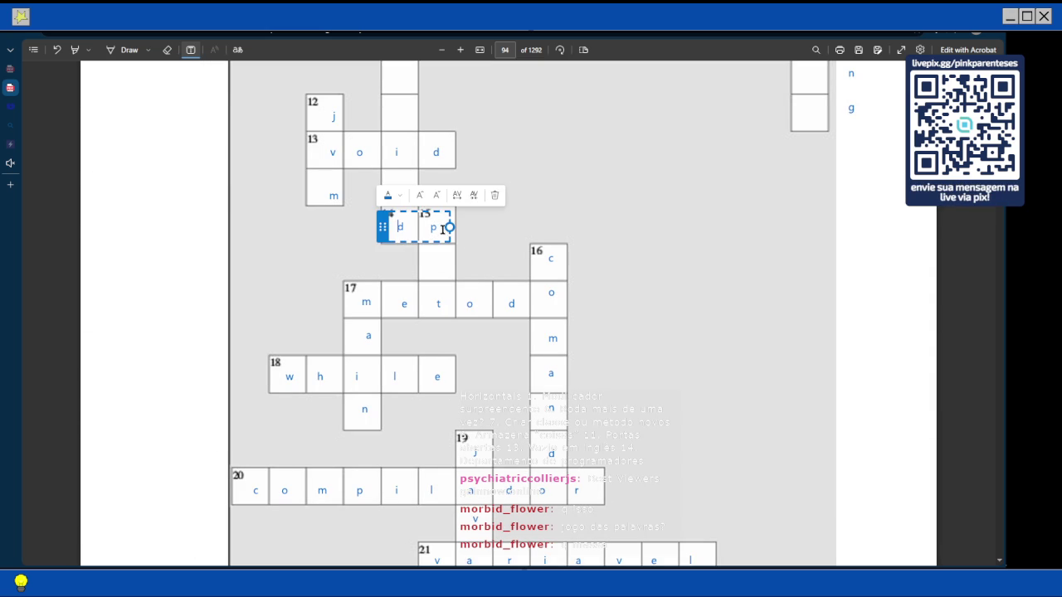
left_click(442, 262)
left_click(435, 260)
type("n")
left_click(438, 228)
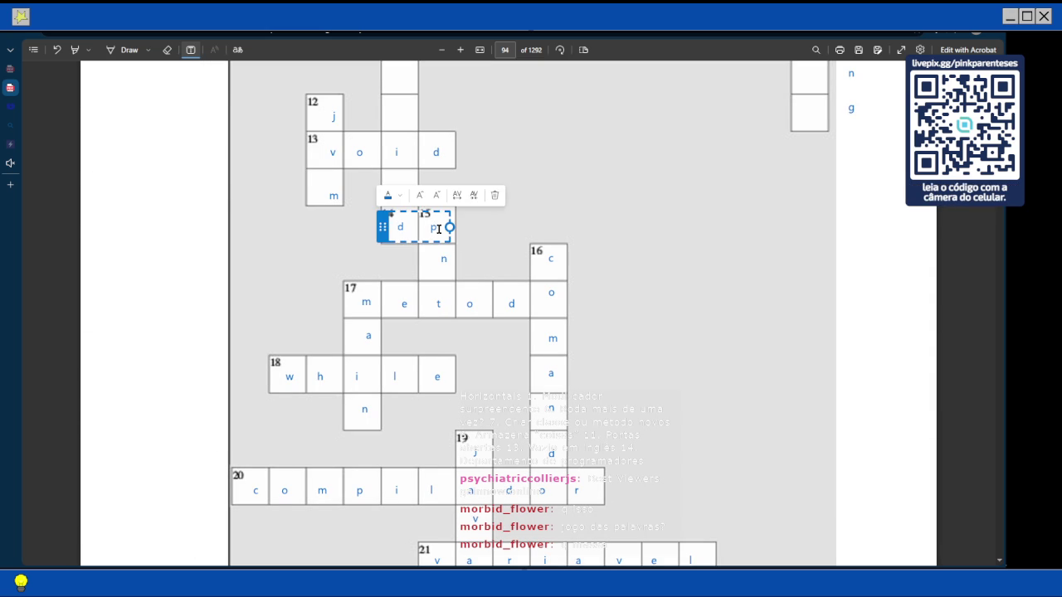
Edit the 'd p' text box so squares 14 and 15 read 'o' and 'i'
left_click(439, 229)
key("BackSpace")
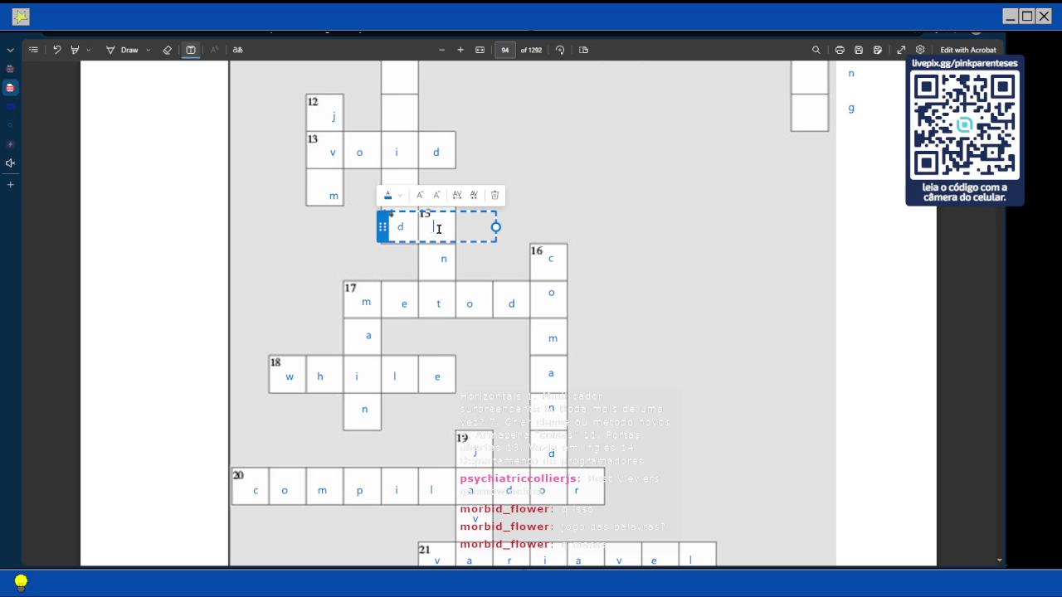
type("i")
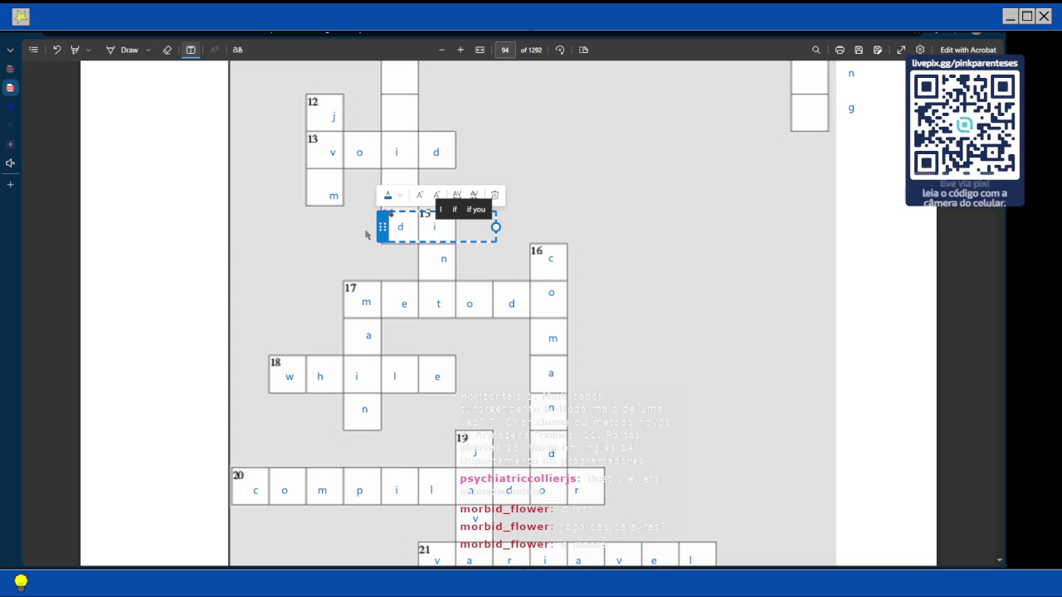
key("Left")
key("Left")
key("Left")
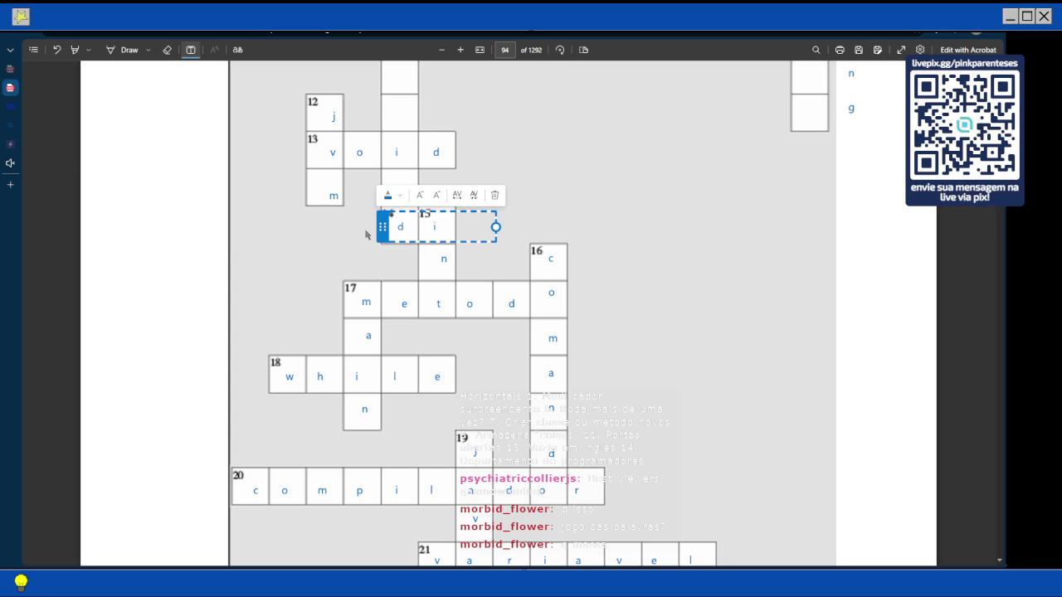
key("BackSpace")
type("o")
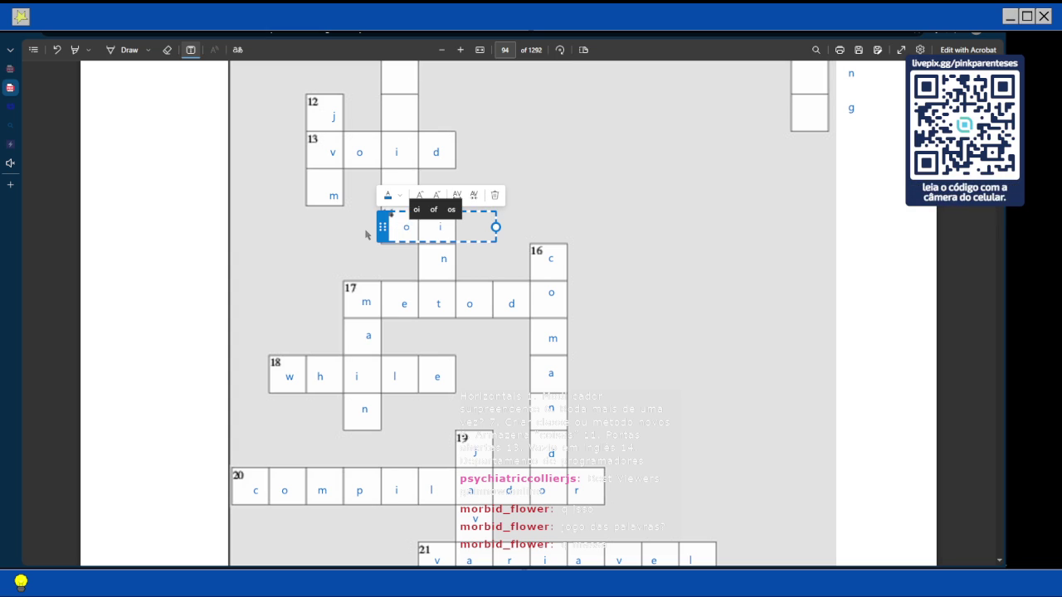
key("BackSpace")
type("o")
left_click(524, 161)
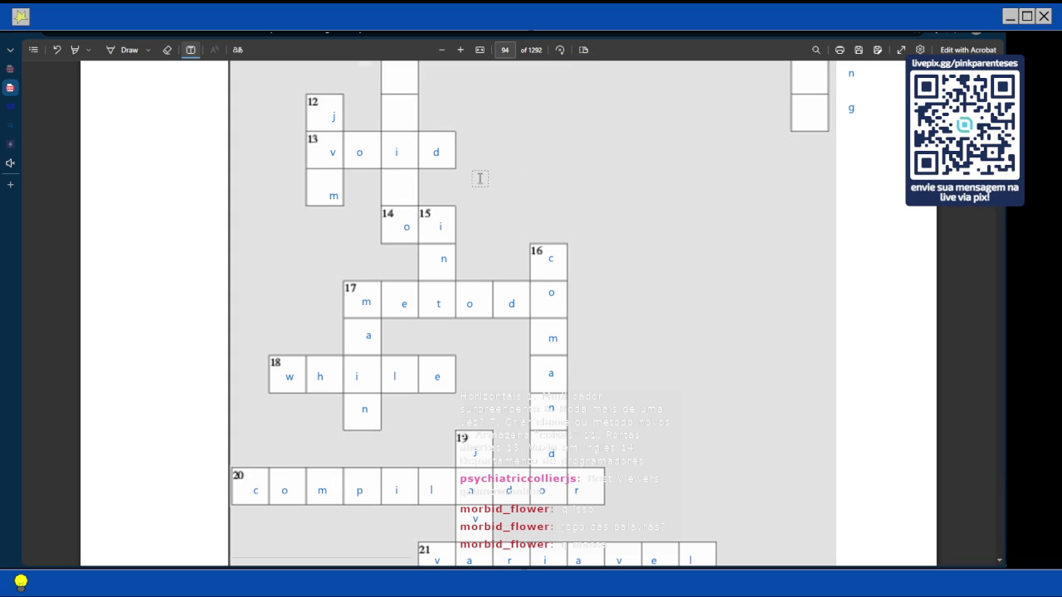
Scroll from the page 94 grid up to the Horizontais clue list on page 92
scroll(480, 183, "up", 10)
scroll(480, 183, "up", 5)
scroll(481, 178, "up", 5)
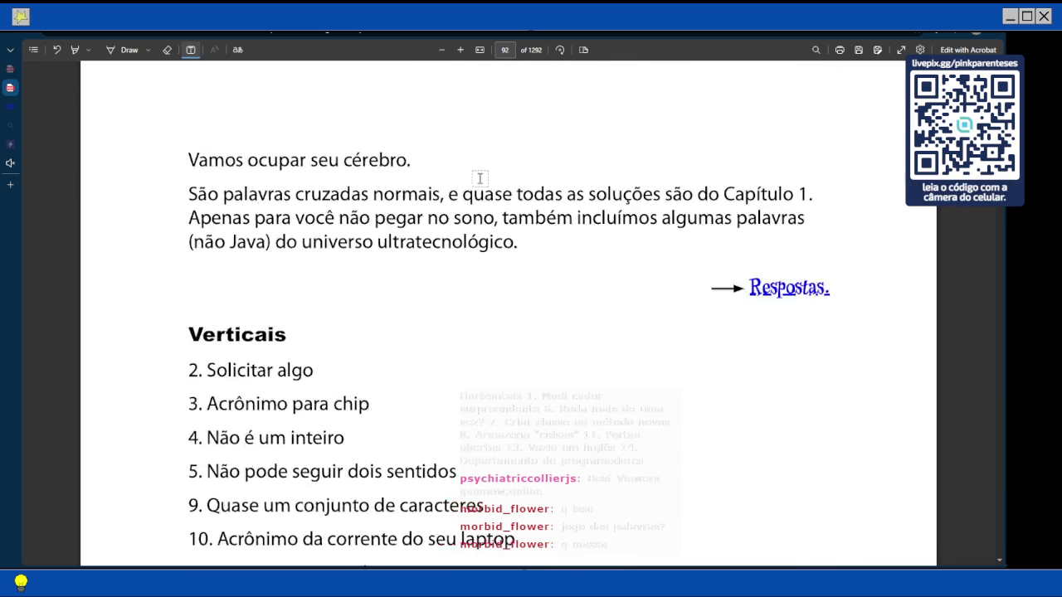
scroll(480, 178, "down", 3)
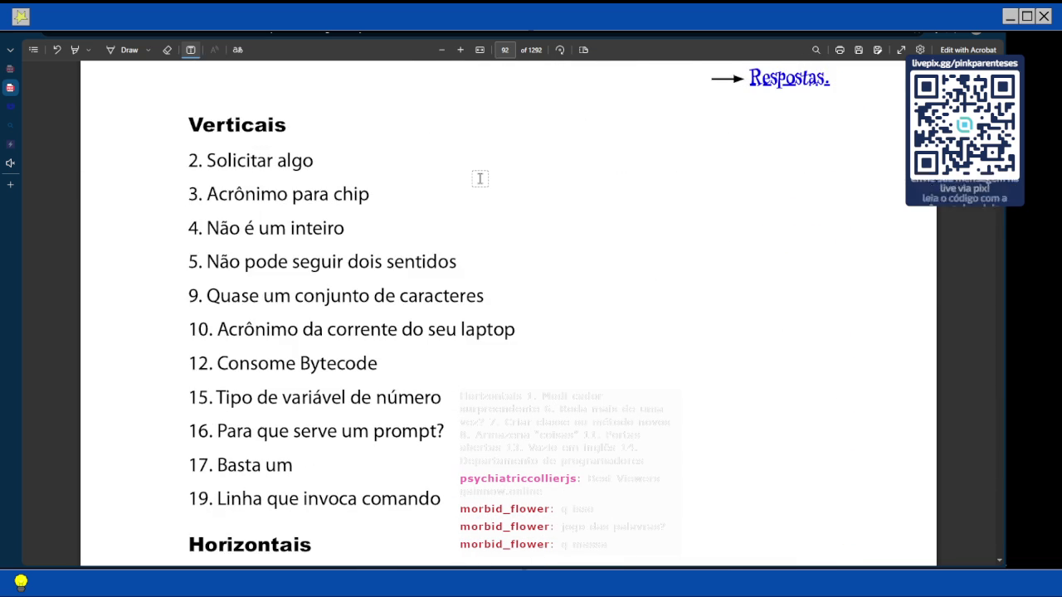
scroll(479, 178, "down", 3)
scroll(470, 196, "down", 13)
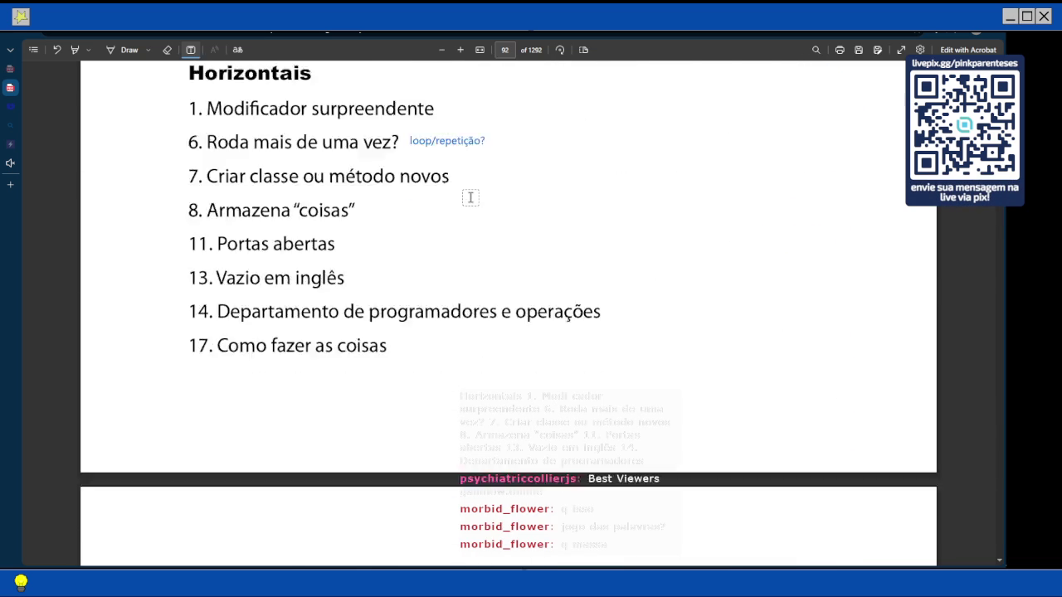
scroll(470, 197, "up", 6)
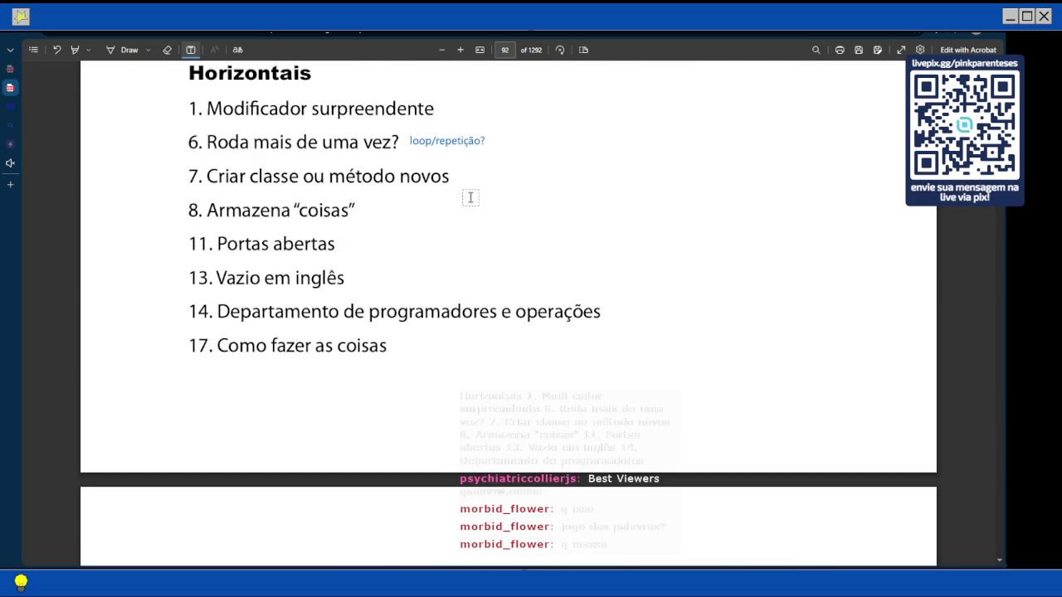
scroll(471, 197, "down", 3)
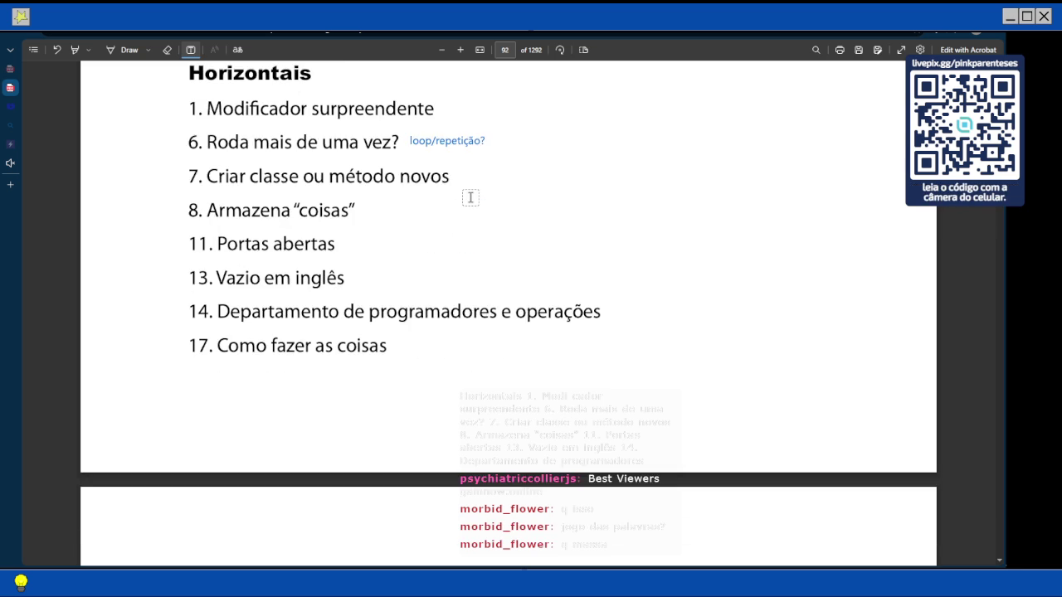
scroll(471, 197, "down", 2)
With the Draw pen, tick solved Horizontais clues, including 13 and 17, in blue ink
scroll(470, 196, "up", 4)
left_click(128, 50)
left_click_drag(488, 268, 462, 297)
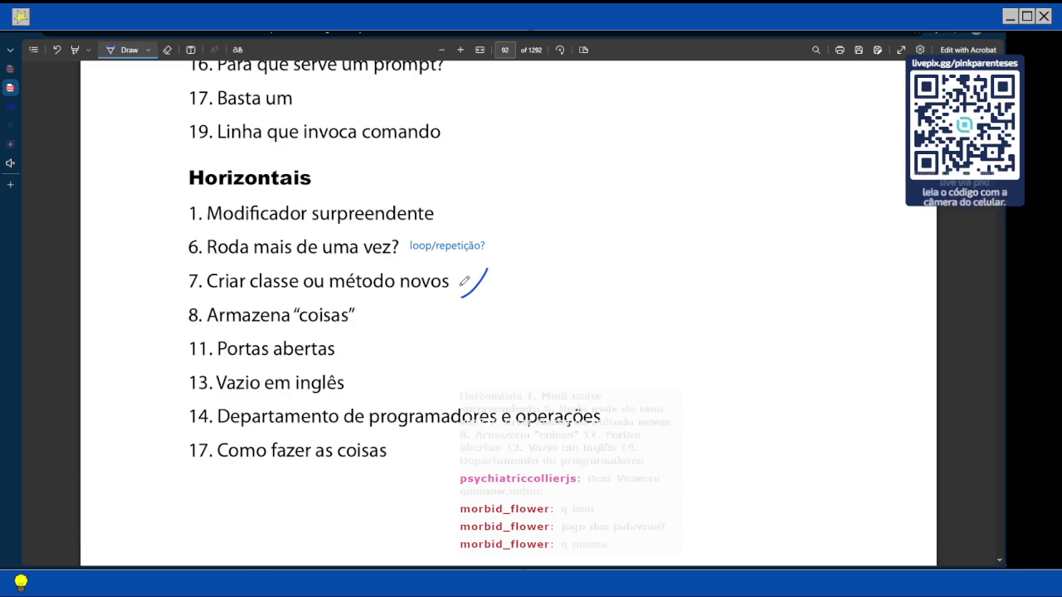
left_click_drag(381, 334, 361, 393)
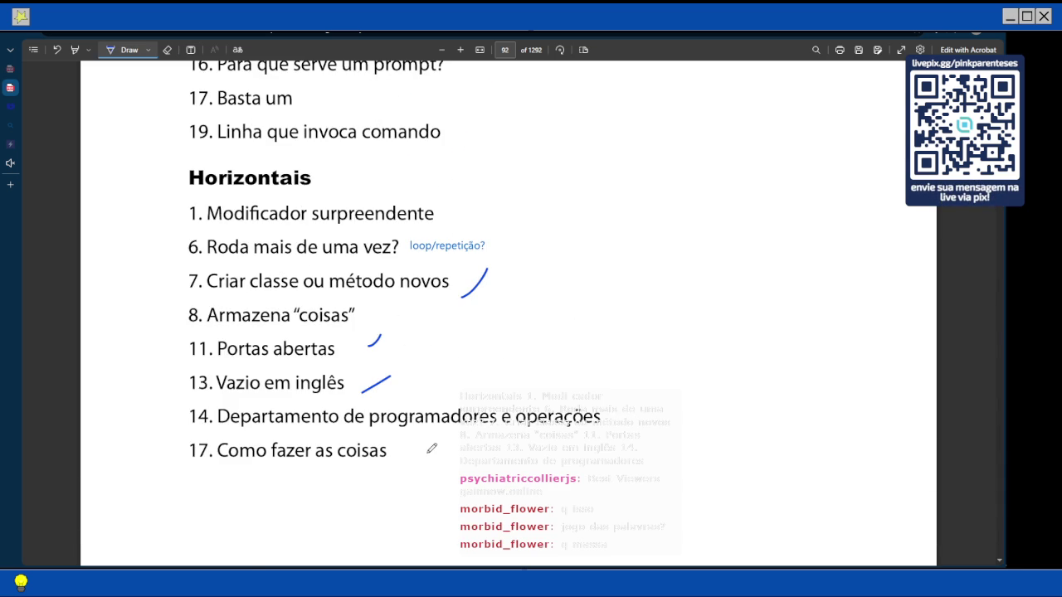
left_click_drag(430, 441, 406, 464)
Tick clues 15, 16, 17 and the other solved clues, then return to the page 94 grid
scroll(465, 249, "up", 2)
left_click_drag(548, 214, 466, 292)
mouse_move(451, 230)
left_mouse_down()
mouse_move(474, 199)
mouse_move(480, 159)
left_mouse_up()
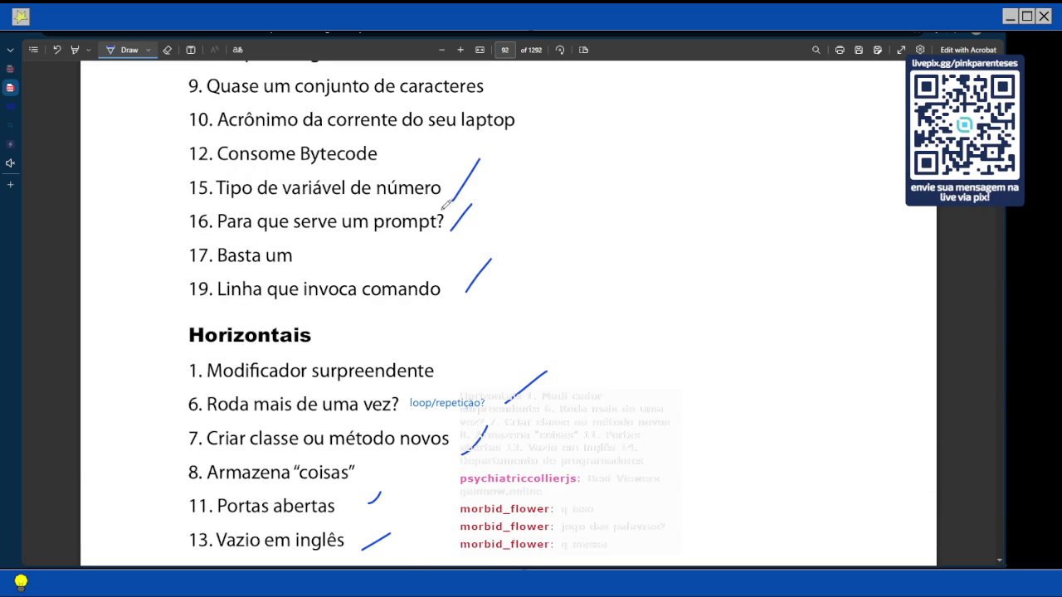
left_click_drag(305, 271, 335, 240)
scroll(338, 239, "up", 1)
scroll(338, 239, "up", 1)
left_click_drag(398, 315, 439, 298)
left_click_drag(523, 283, 540, 253)
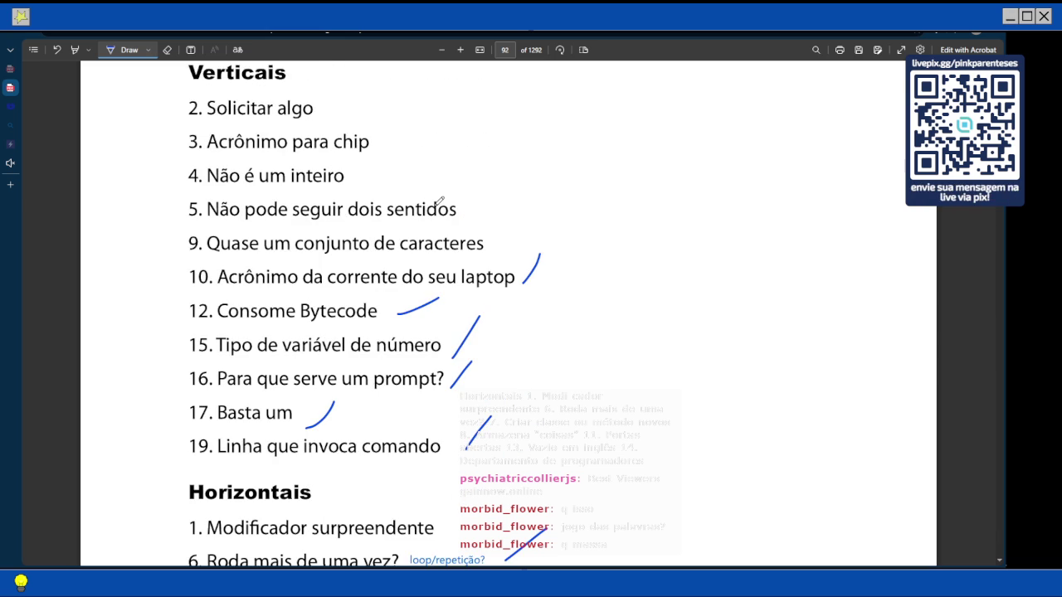
scroll(373, 141, "down", 15)
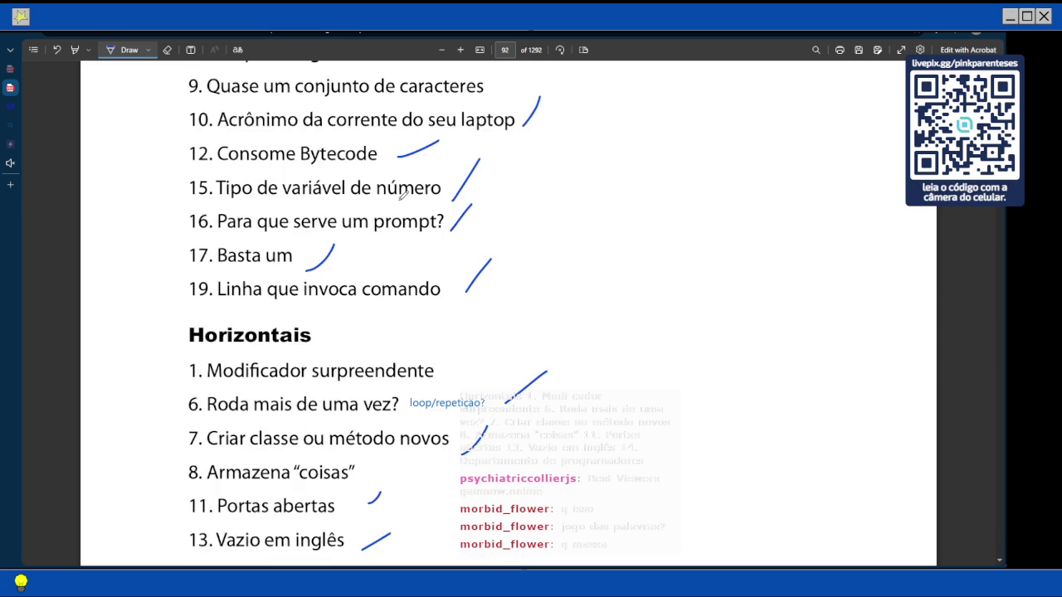
scroll(311, 109, "down", 5)
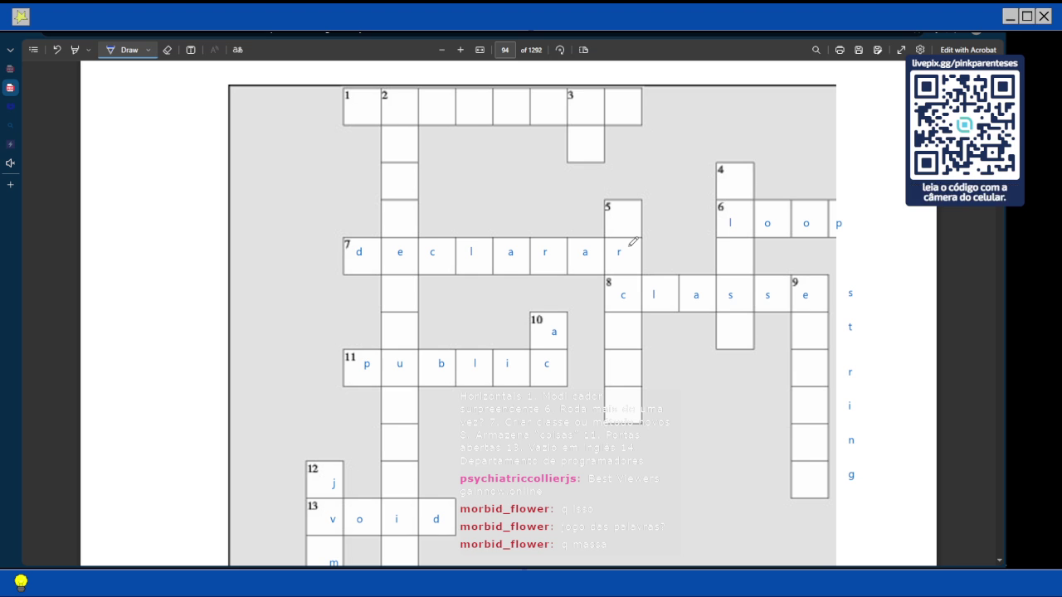
Draw blue ticks beside clues 21, 14, 18 and 20 on pages 92–93, then return to the grid
scroll(633, 241, "up", 3)
scroll(296, 130, "up", 20)
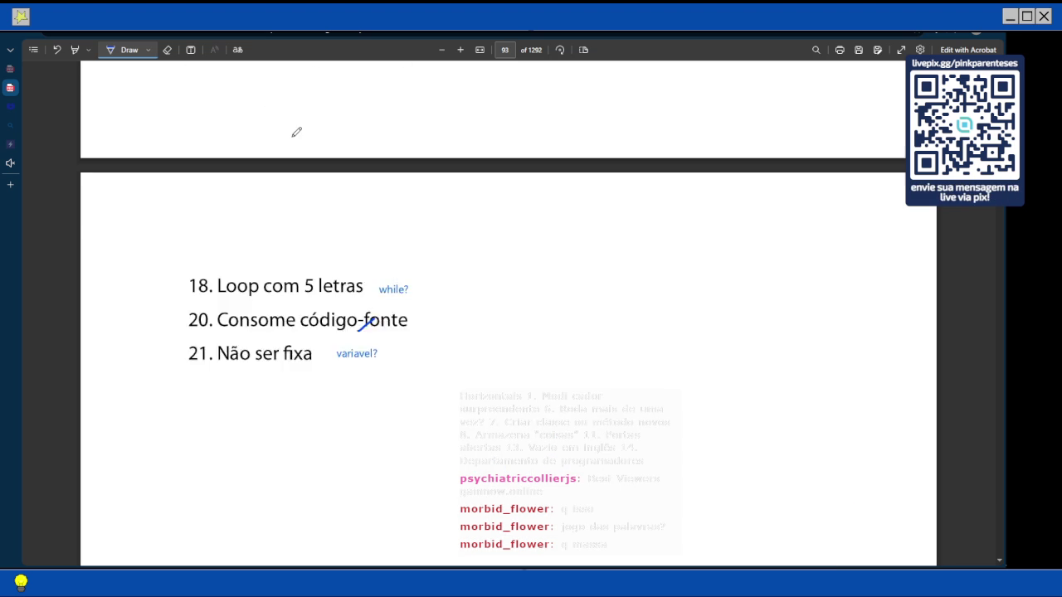
scroll(296, 132, "down", 8)
scroll(365, 193, "down", 5)
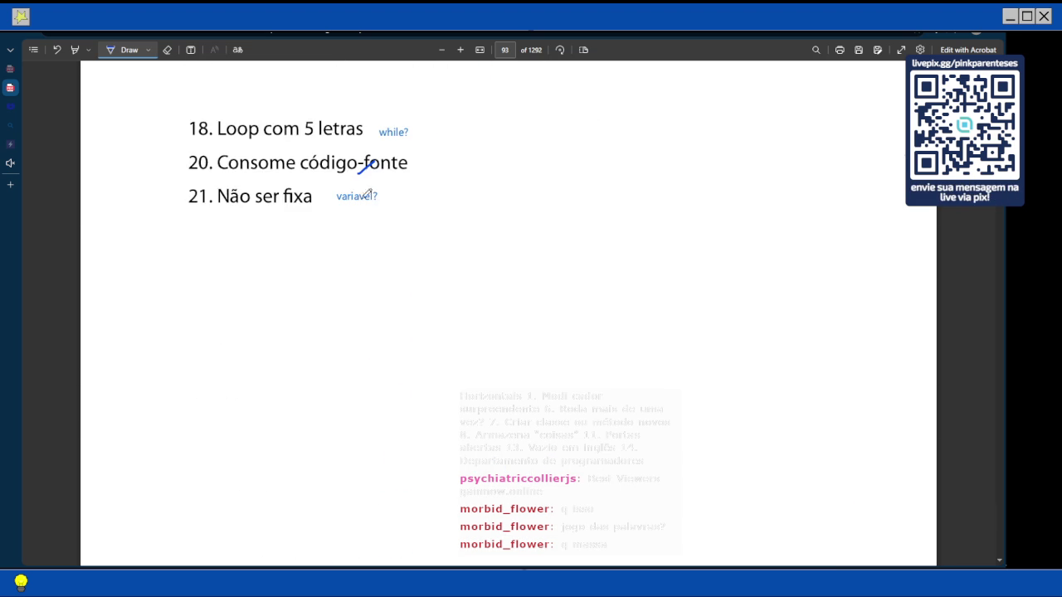
left_click_drag(378, 203, 395, 193)
scroll(410, 180, "up", 3)
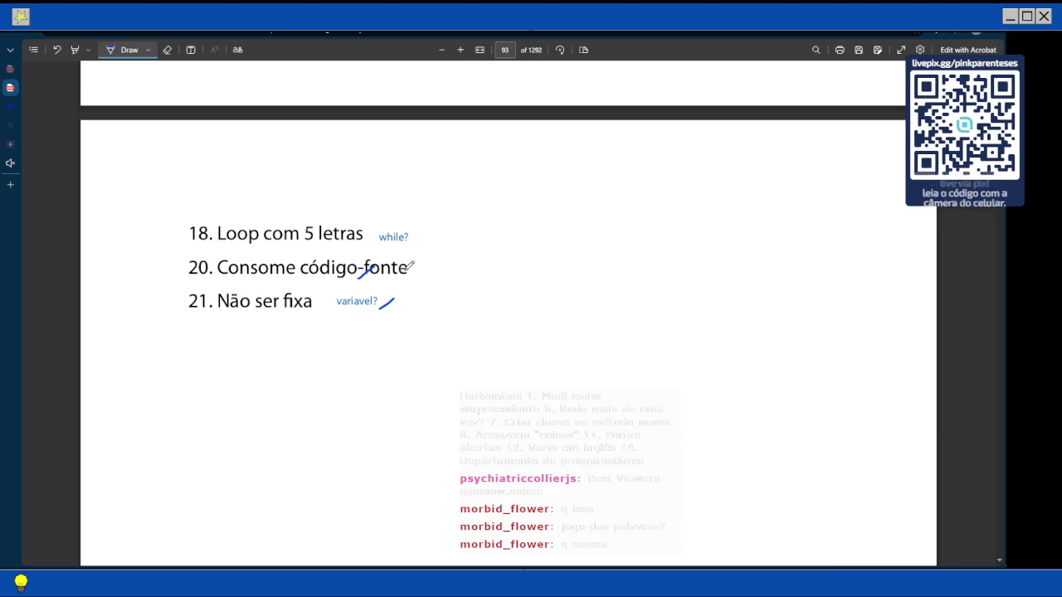
scroll(448, 257, "up", 5)
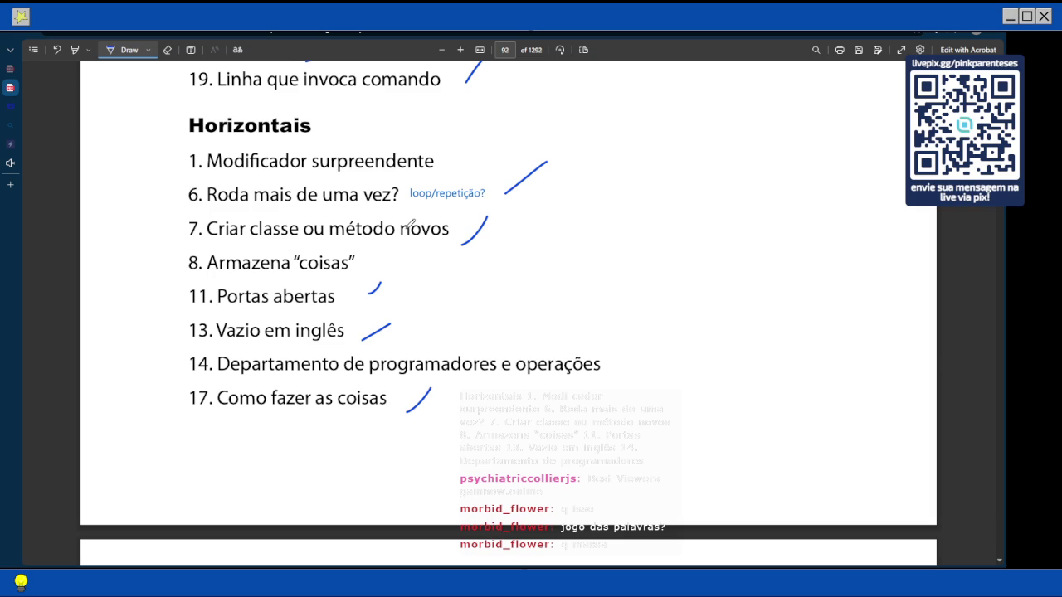
left_click_drag(614, 370, 652, 348)
scroll(531, 319, "up", 2)
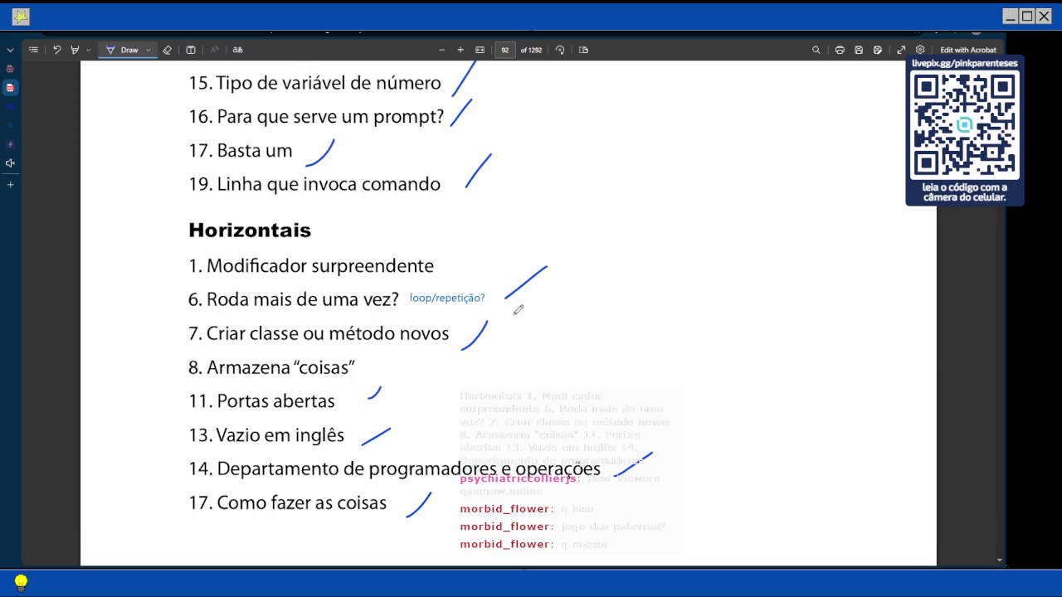
scroll(441, 290, "down", 4)
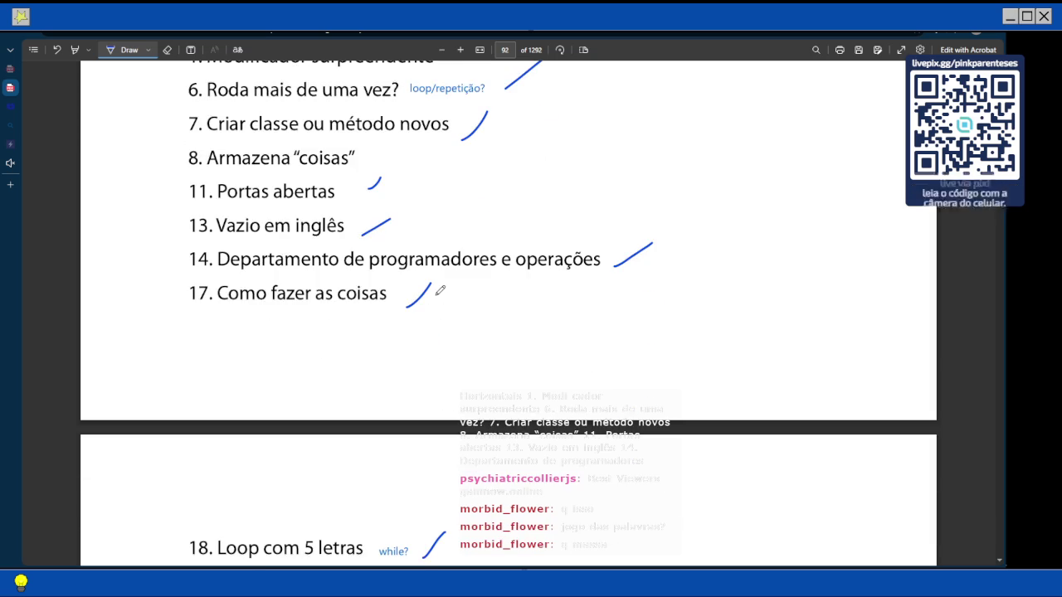
scroll(440, 290, "up", 2)
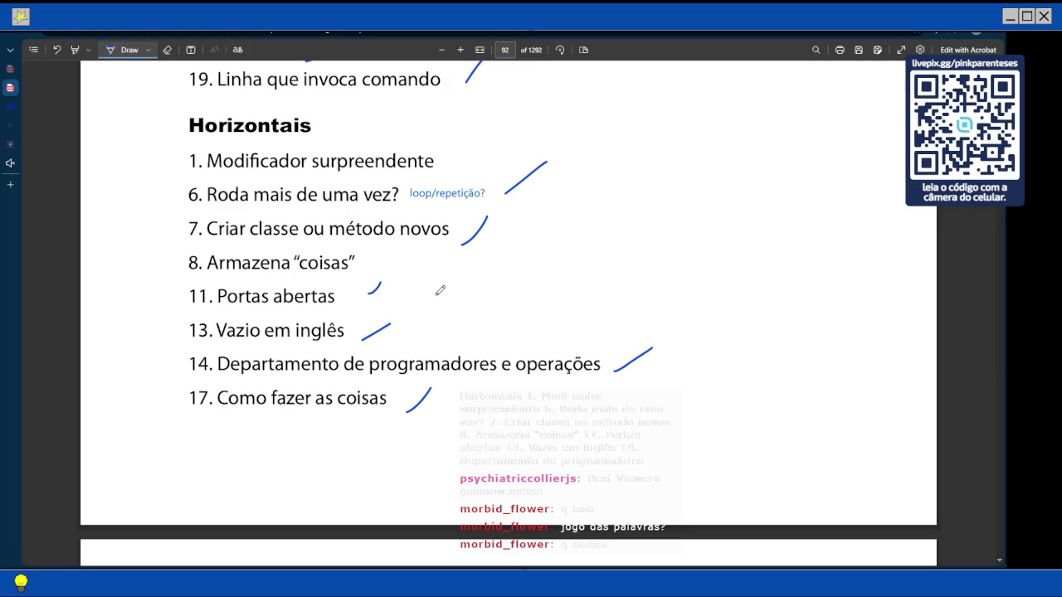
scroll(440, 282, "down", 10)
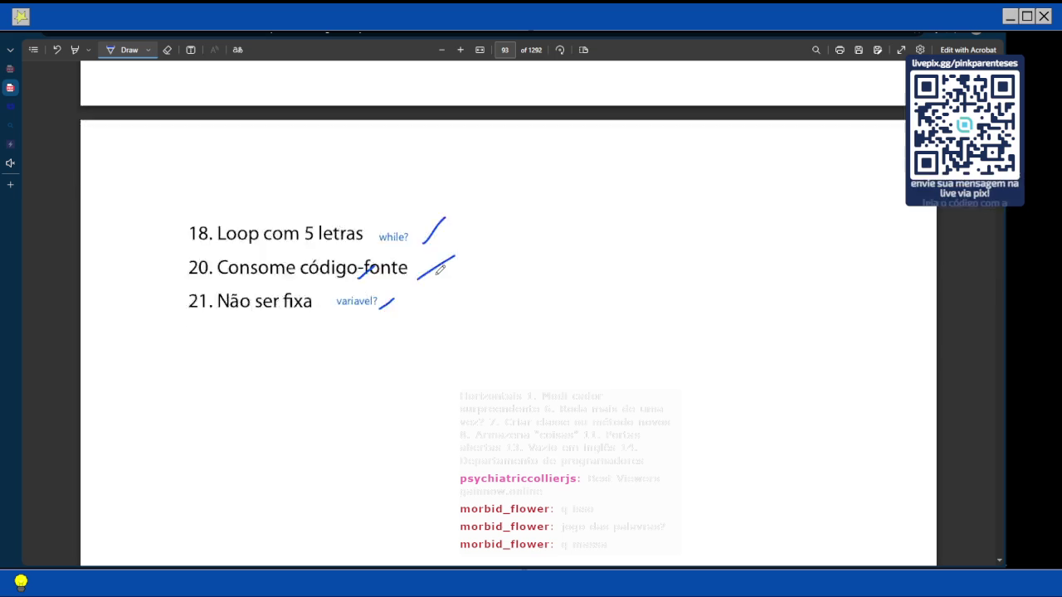
scroll(439, 269, "down", 8)
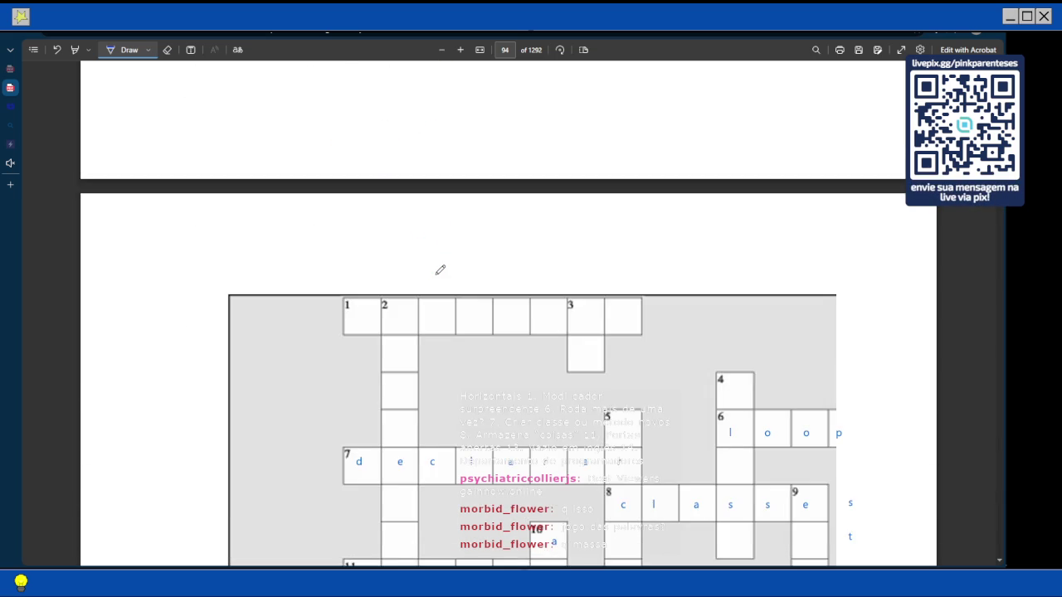
Bring the crossword's top rows into view and choose the Add text tool
scroll(439, 269, "up", 5)
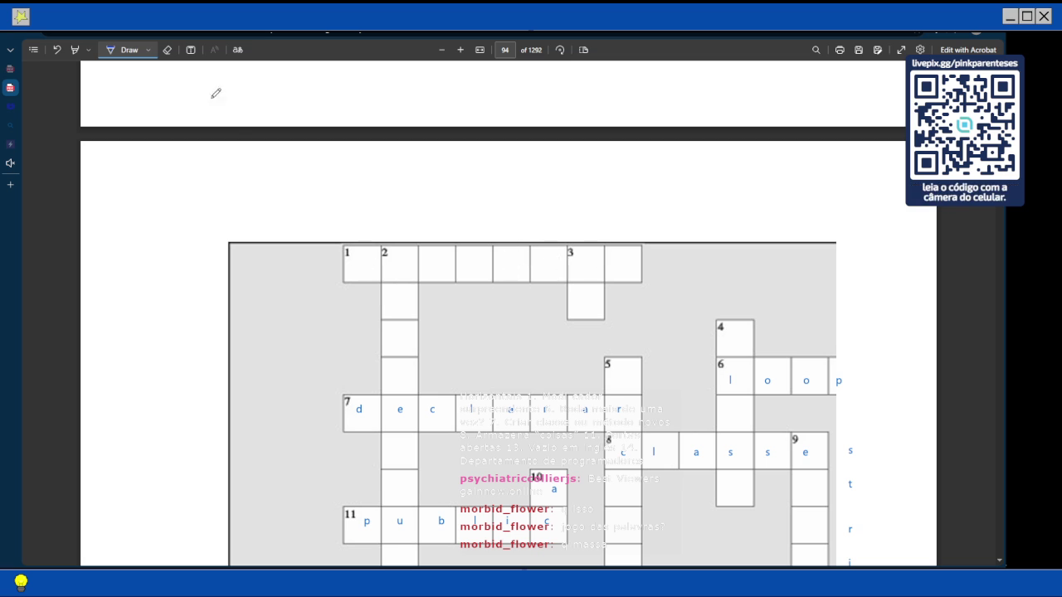
left_click(192, 49)
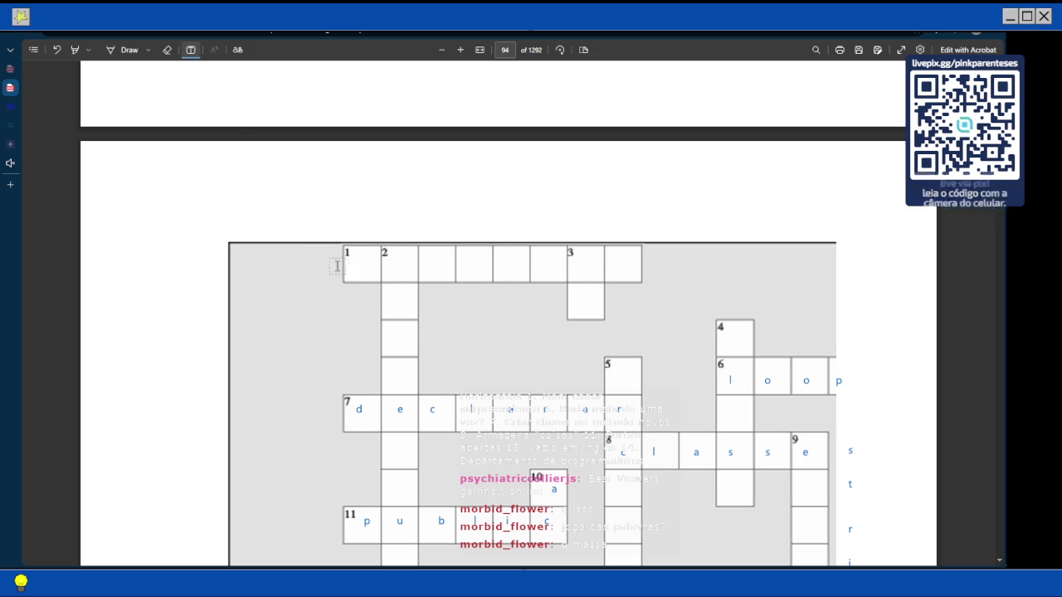
Try 'efau' and 'protecte' in cell 1, then erase them, leaving 1 across blank
left_click(367, 266)
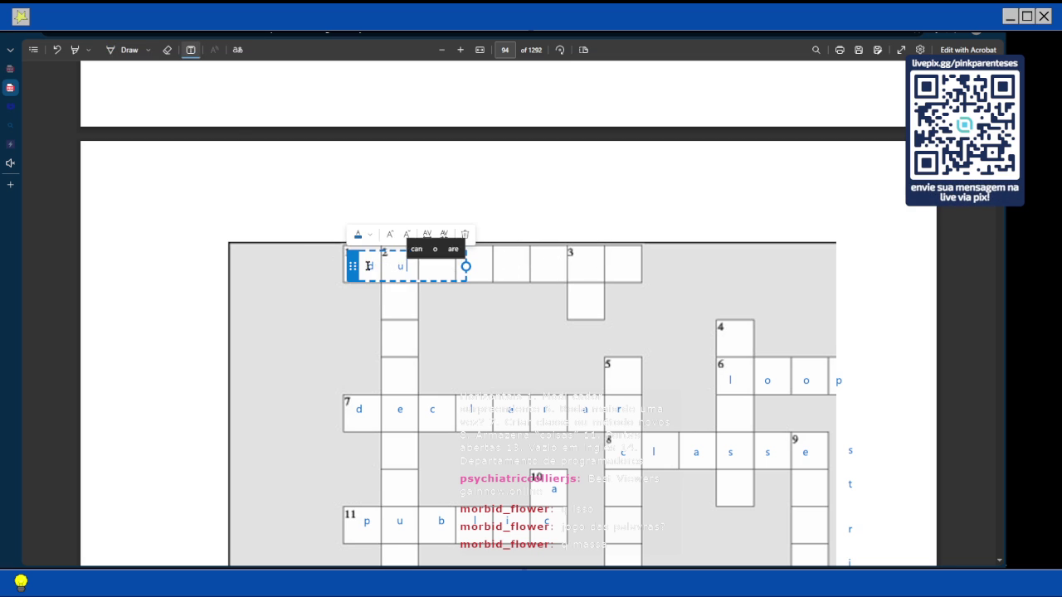
type("e      f        a         u")
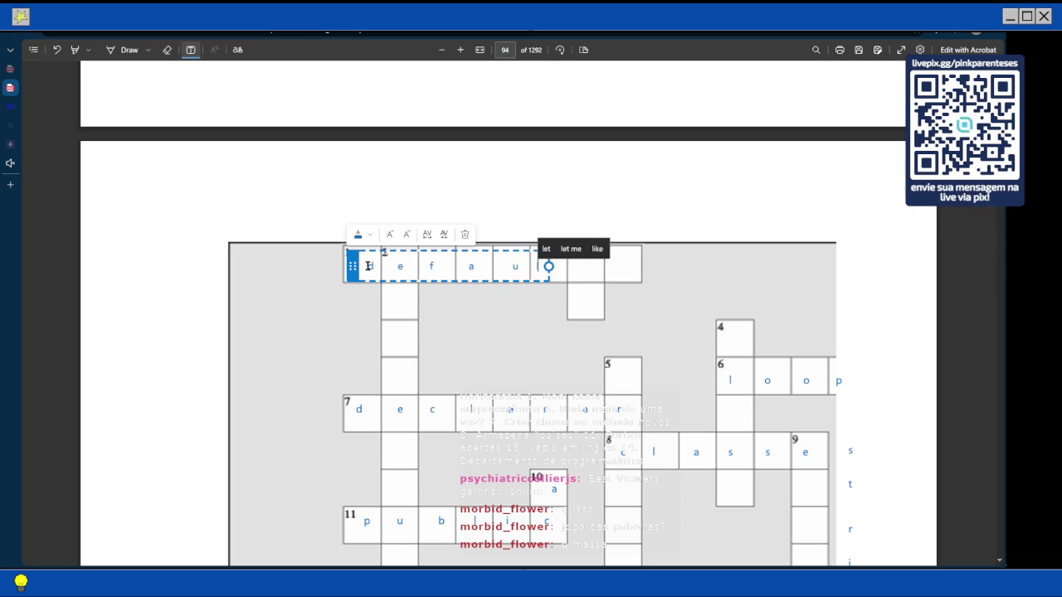
key("BackSpace")
key("BackSpace")
key("BackSpace")
key("BackSpace")
key("BackSpace")
key("BackSpace")
key("BackSpace")
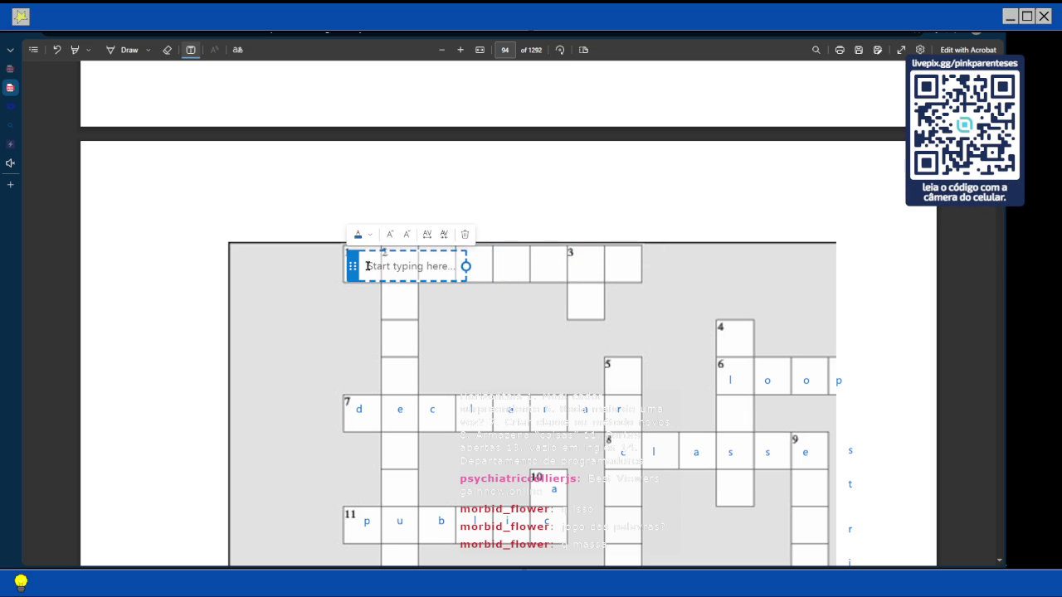
type("p        r")
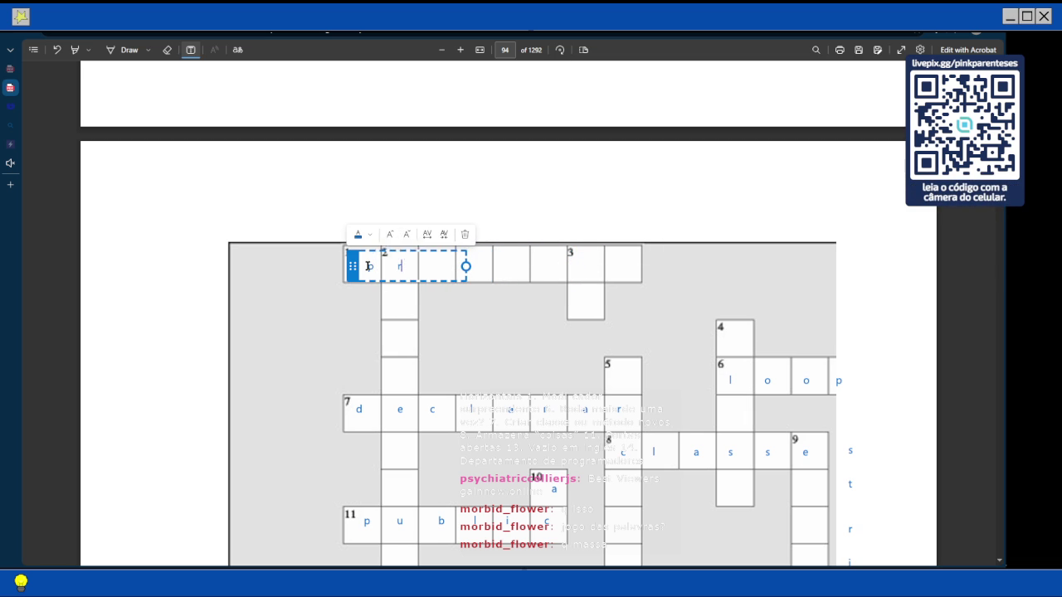
type("o t e c te")
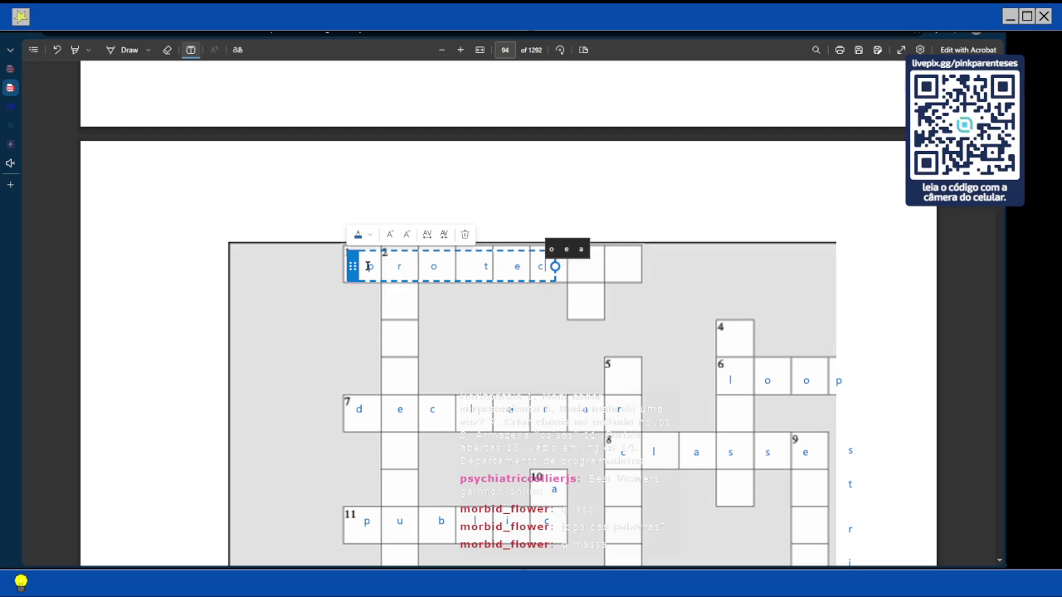
key("BackSpace")
key("BackSpace")
key("BackSpace")
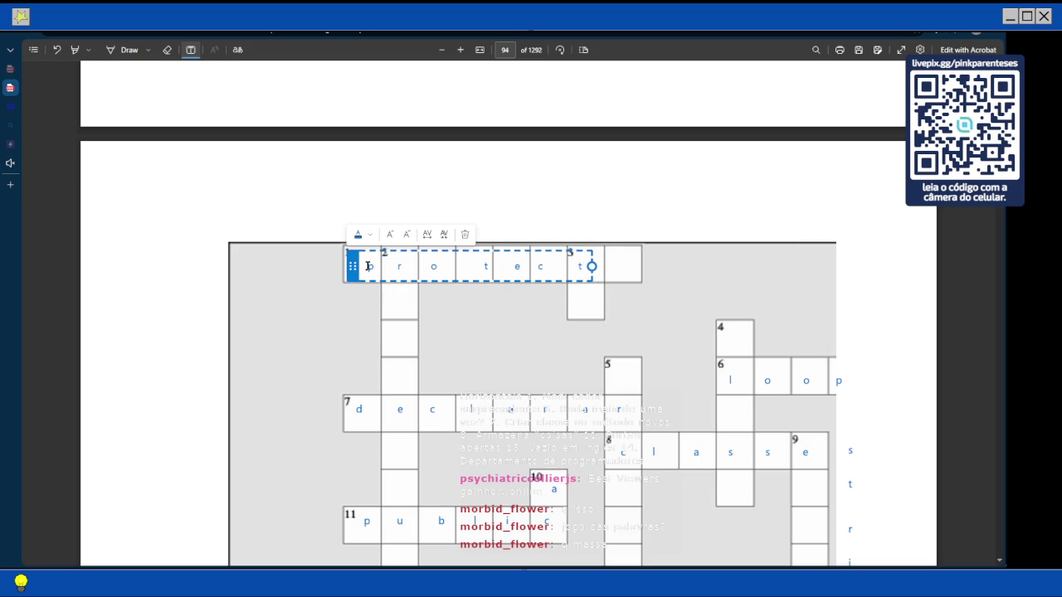
key("BackSpace")
key("BackSpace")
key("BackSpace")
key("BackSpace")
key("BackSpace")
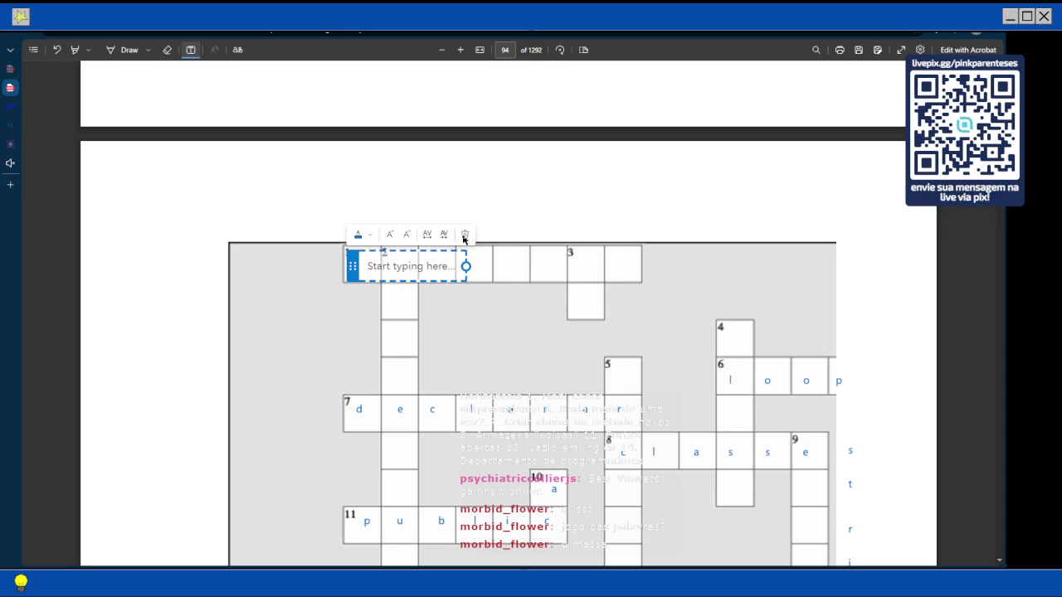
key("Escape")
scroll(463, 233, "down", 2)
scroll(462, 233, "up", 10)
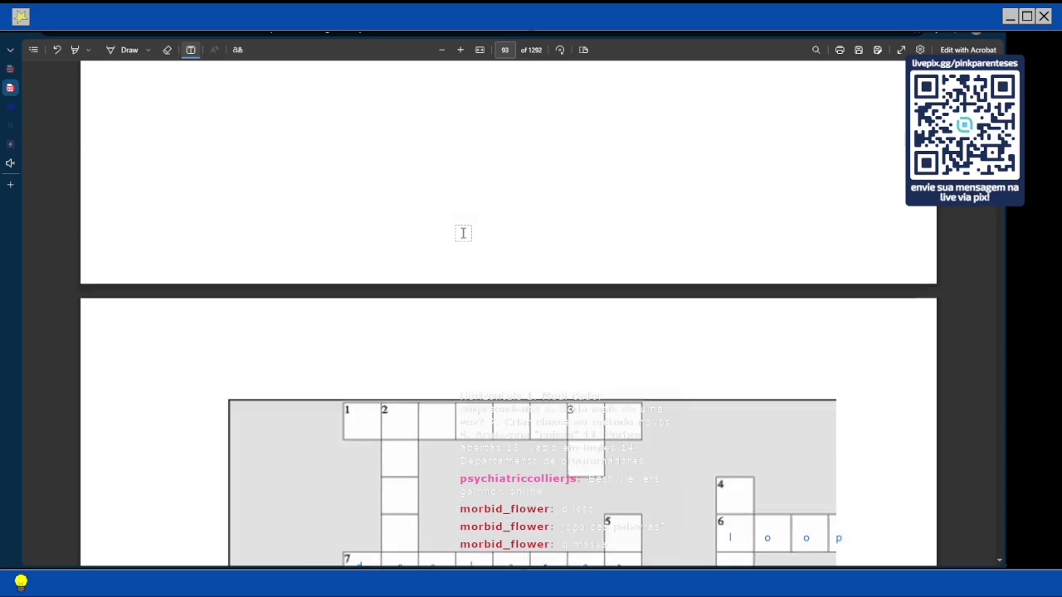
Scroll up from page 94's crossword to read the Verticais and Horizontais clues on page 92
scroll(463, 233, "up", 10)
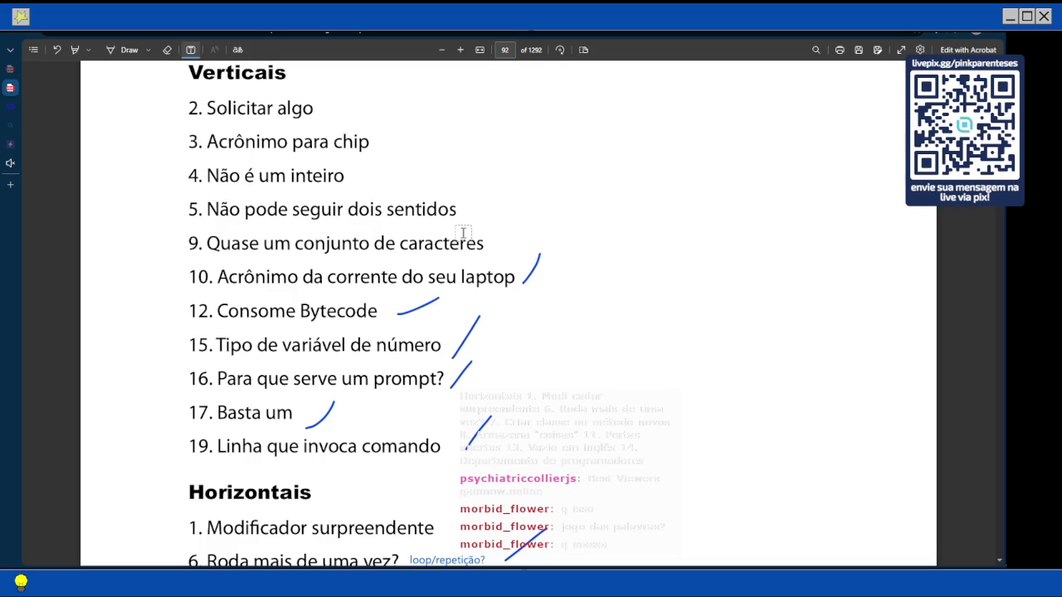
scroll(520, 216, "down", 2)
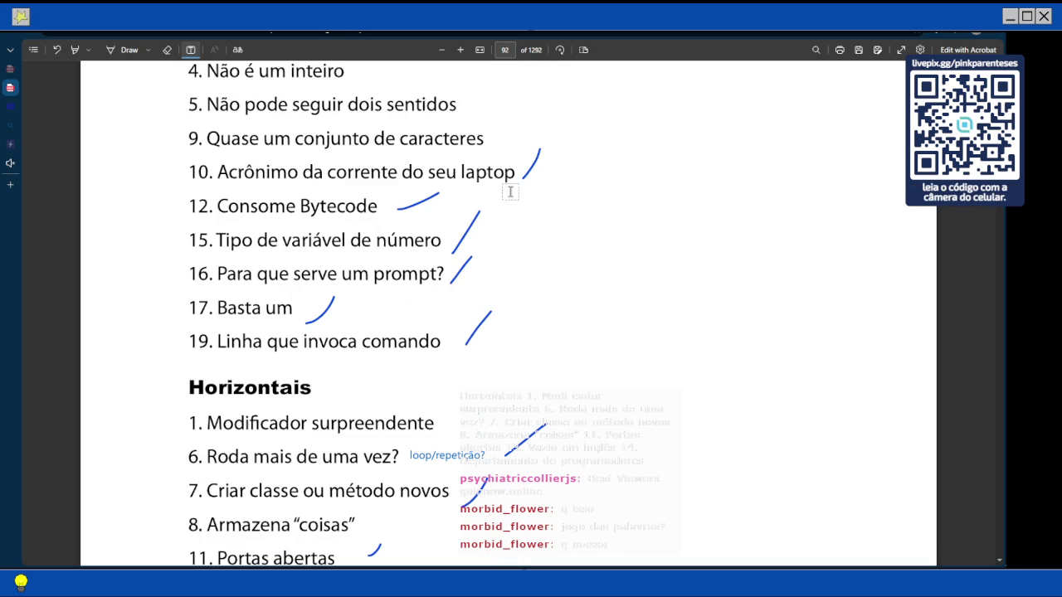
scroll(499, 149, "up", 3)
scroll(499, 149, "down", 1)
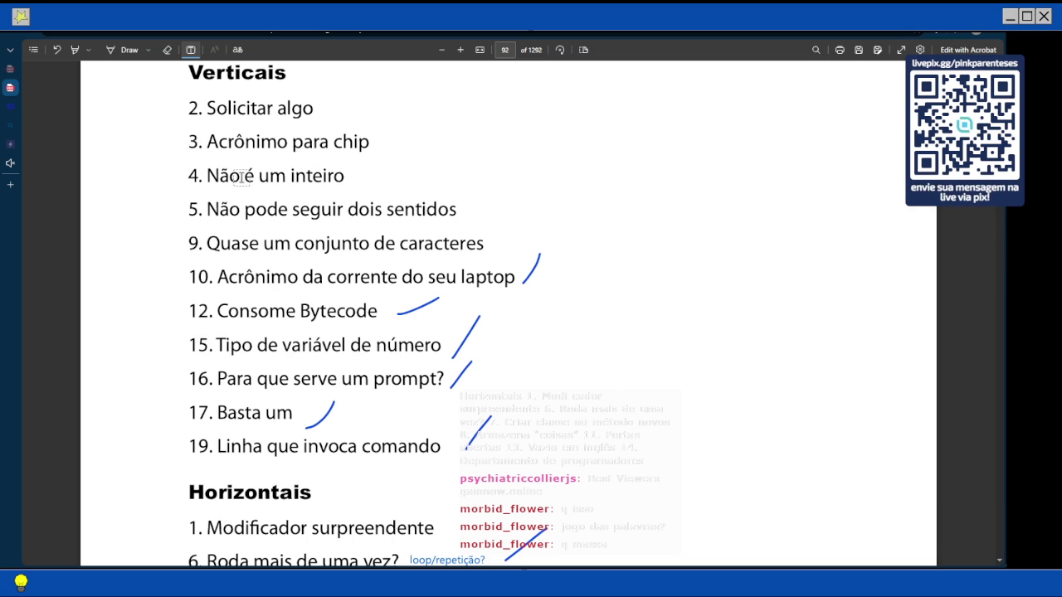
scroll(316, 178, "down", 8)
scroll(313, 185, "down", 10)
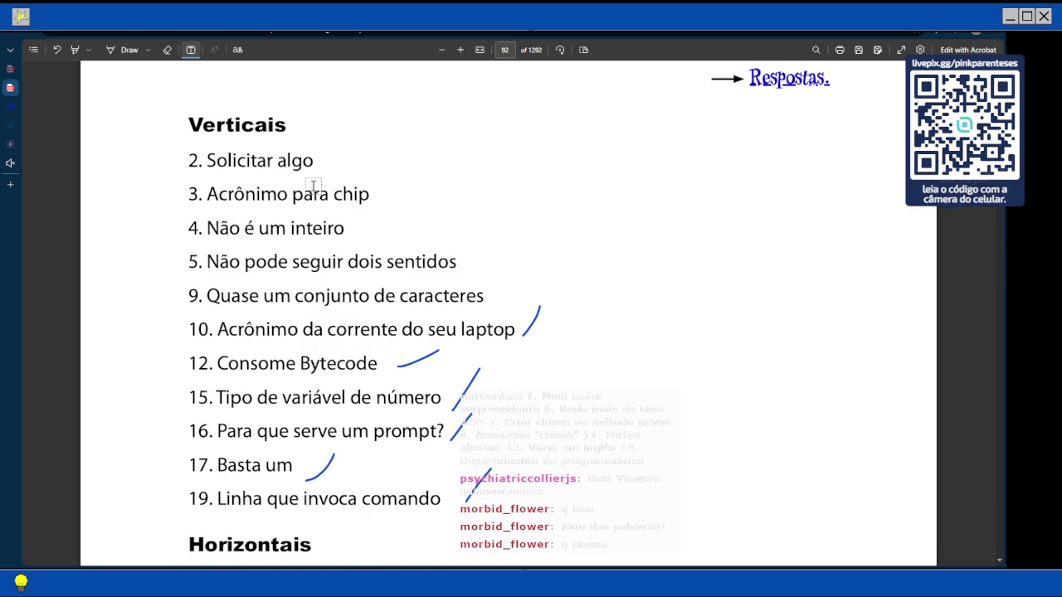
scroll(313, 185, "down", 1)
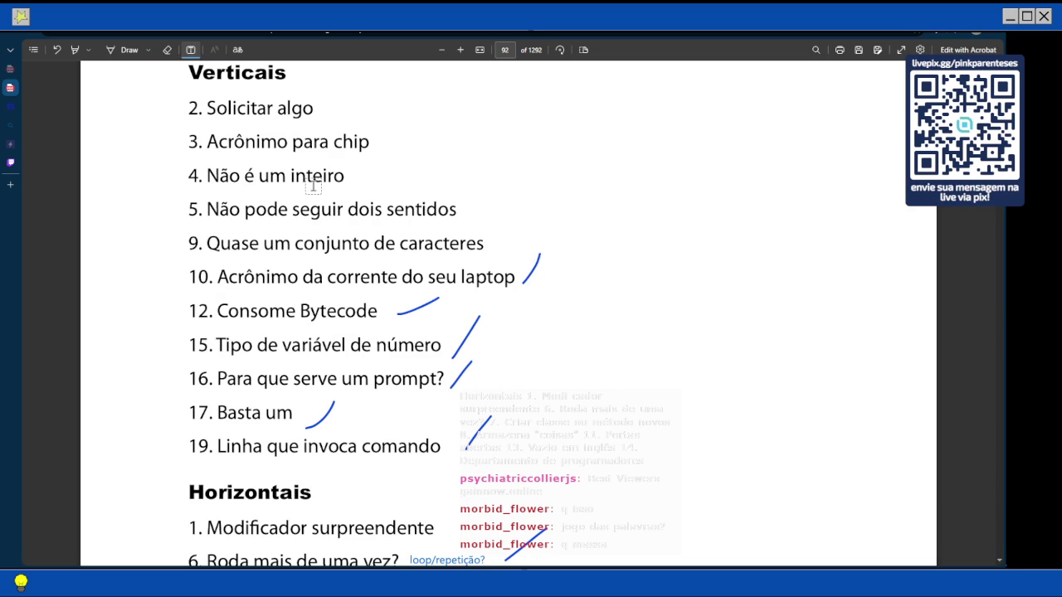
scroll(313, 186, "down", 10)
Type blue letters f and o into the top cells of column 4
scroll(313, 186, "down", 10)
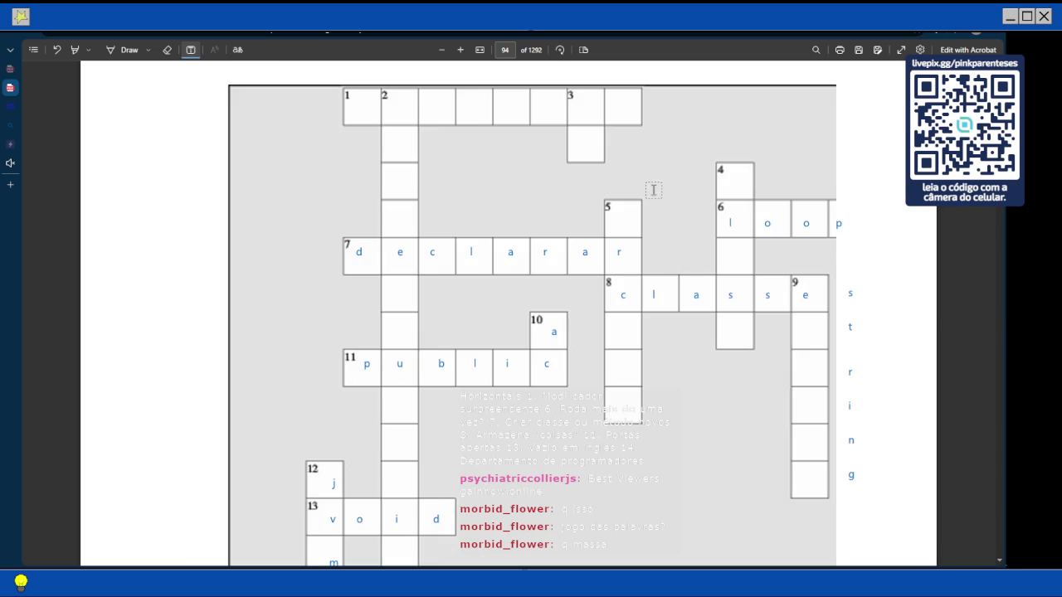
left_click(737, 184)
type("f")
left_click(734, 252)
left_click(734, 252)
type("o")
Shift the 'classe' letters down a row and add a and t to finish 'float'
left_click(604, 294)
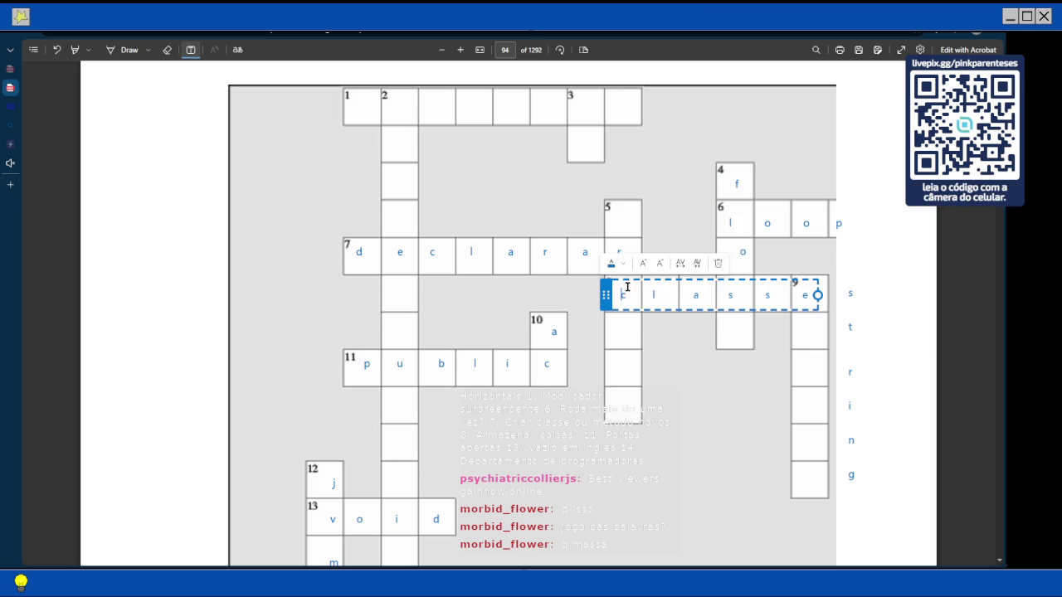
left_click_drag(604, 294, 602, 355)
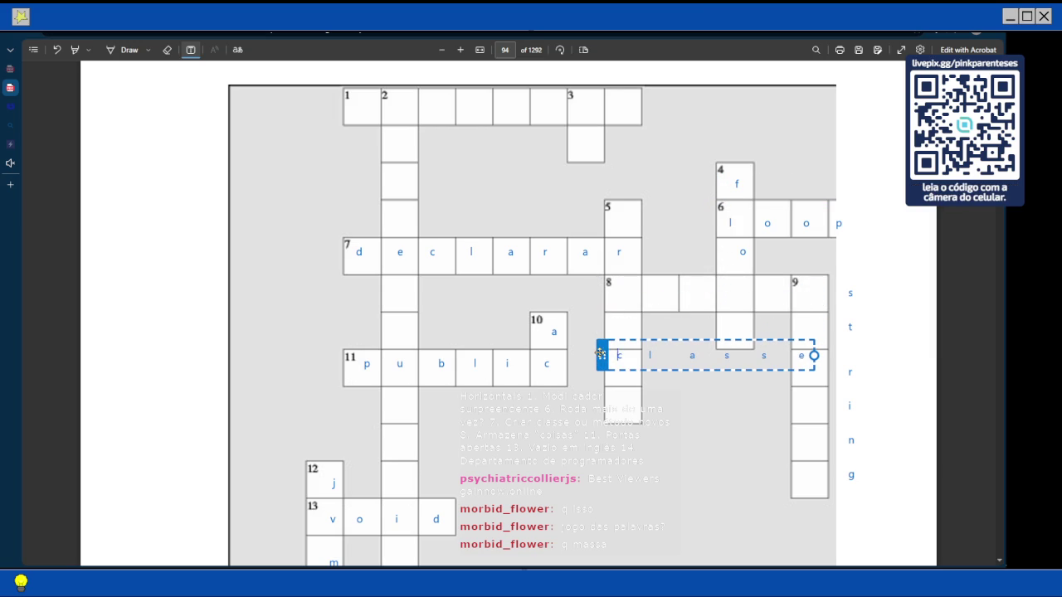
left_click(724, 292)
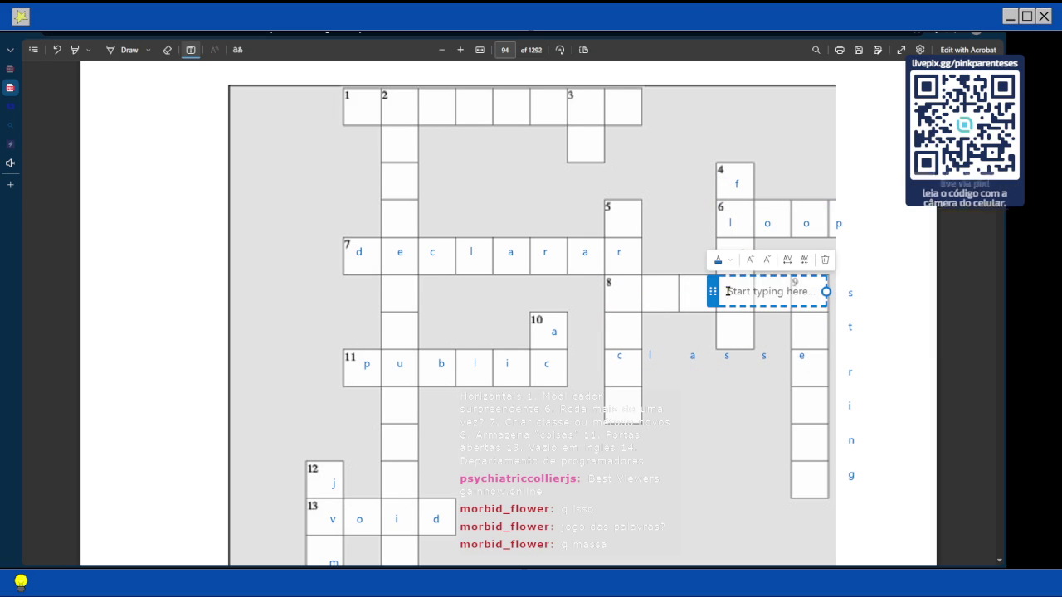
type("a")
left_click(736, 326)
type("t")
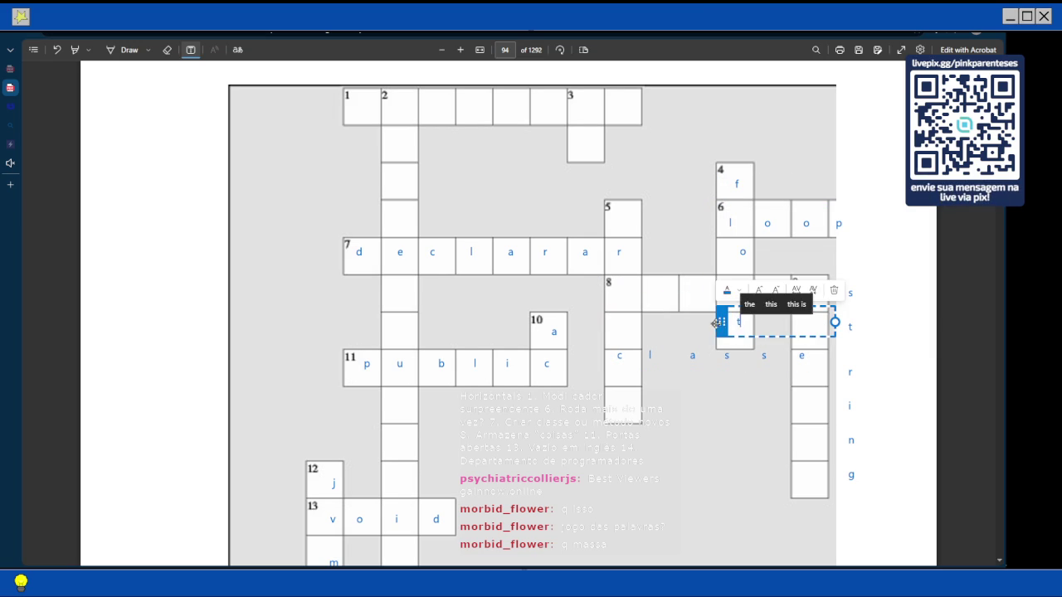
Slide 'string' left into the column-9 cells and move 'classe' above the grid
left_click(743, 252)
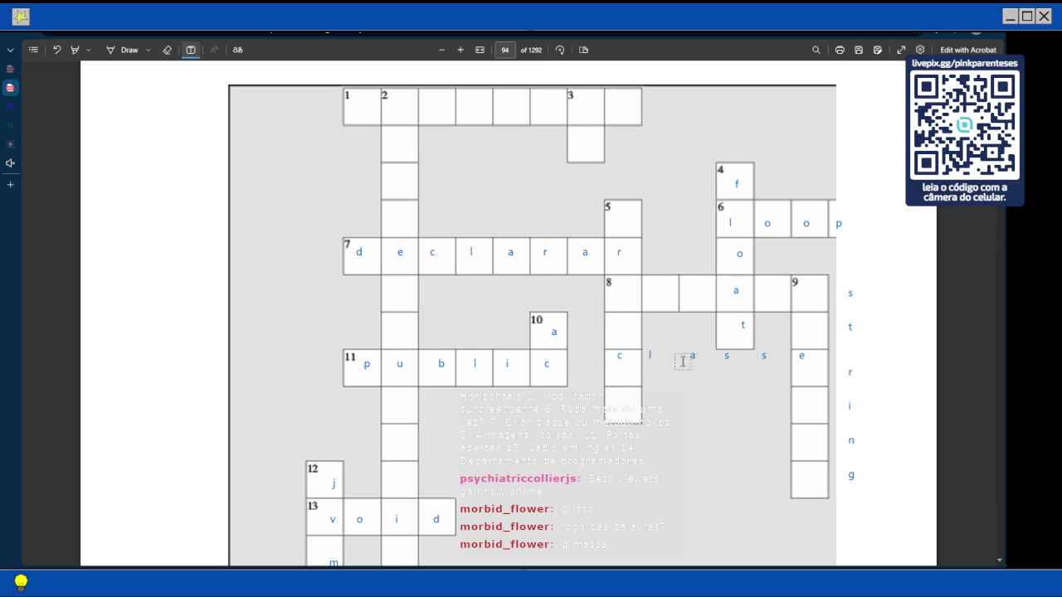
left_click(627, 356)
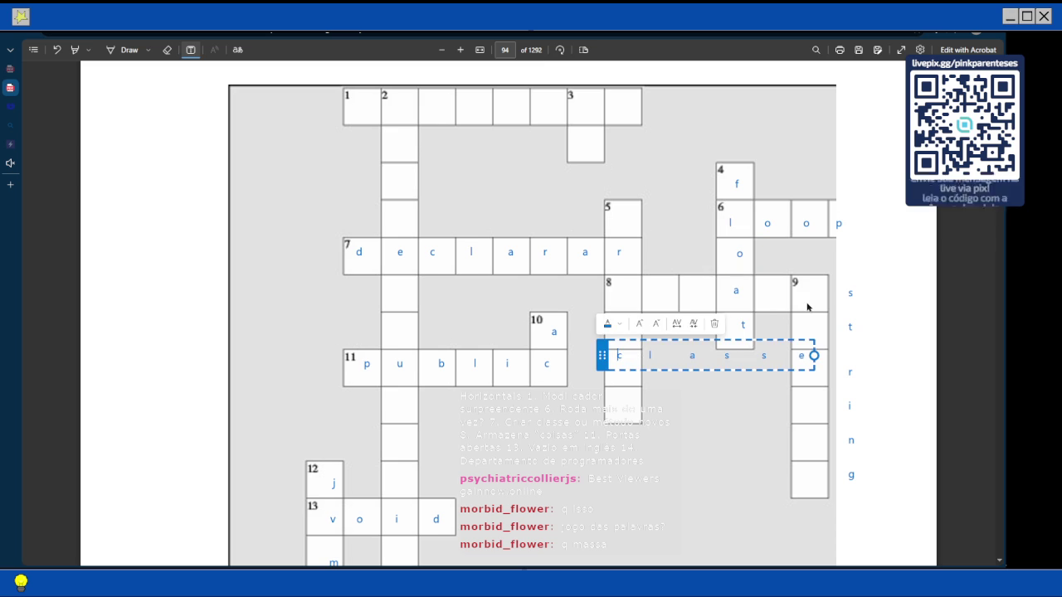
left_click(835, 307)
left_click_drag(834, 305, 794, 301)
mouse_move(763, 355)
left_mouse_down()
mouse_move(876, 240)
mouse_move(754, 213)
mouse_move(846, 125)
mouse_move(885, 114)
left_mouse_up()
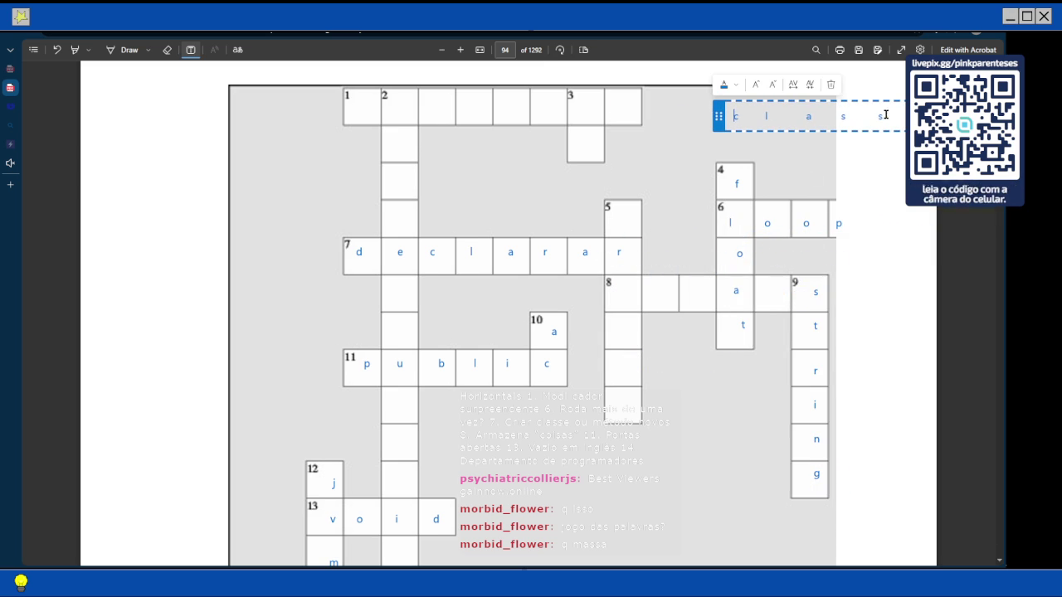
Fill row 8 with blue 'array', sharing its a with 'float', after discarding a mistyped attempt
scroll(671, 247, "up", 15)
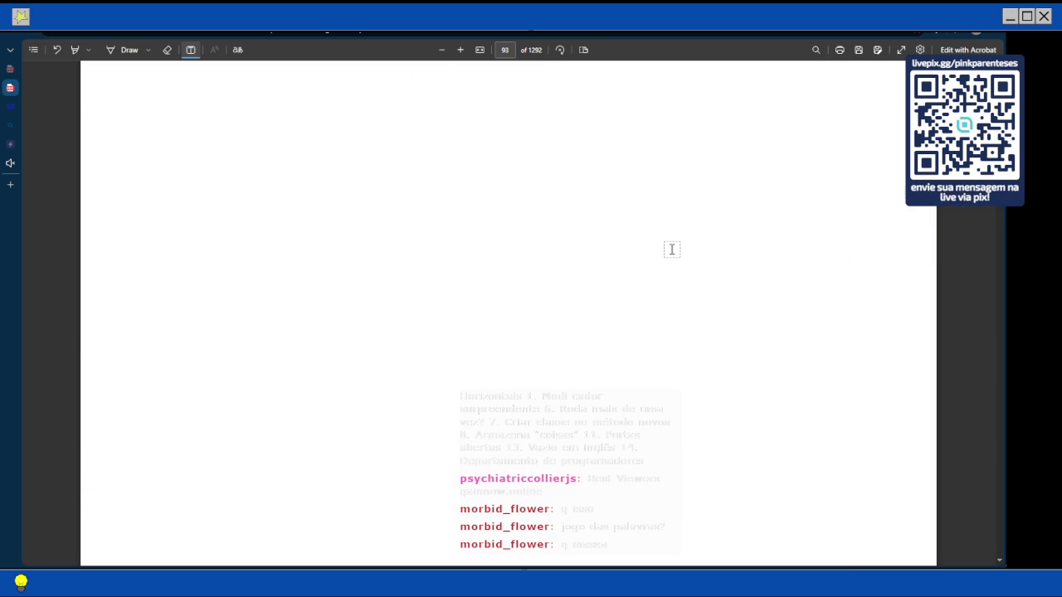
scroll(672, 249, "up", 3)
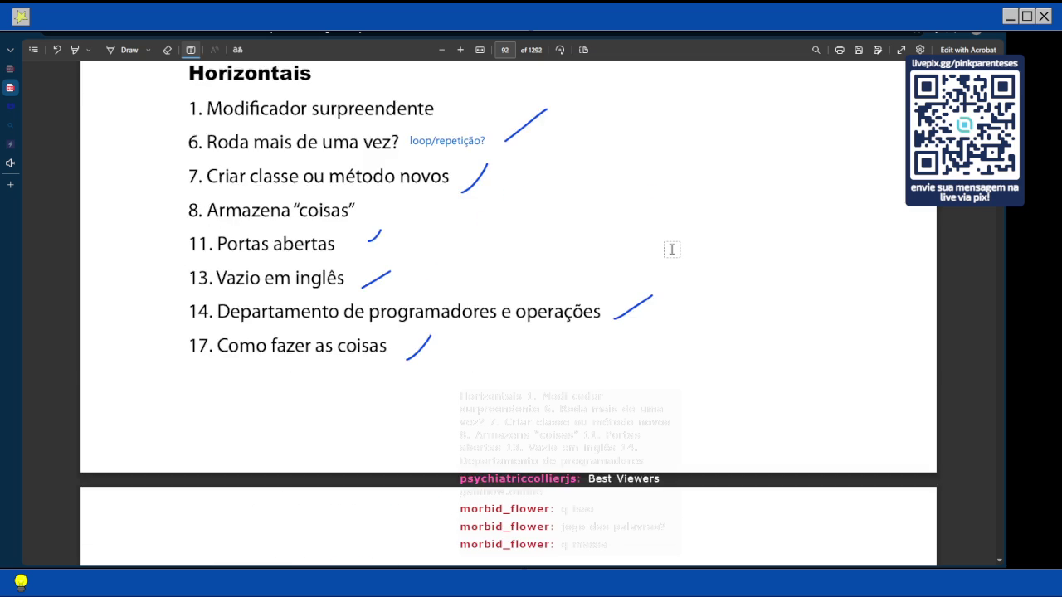
scroll(671, 249, "down", 1)
scroll(672, 248, "down", 15)
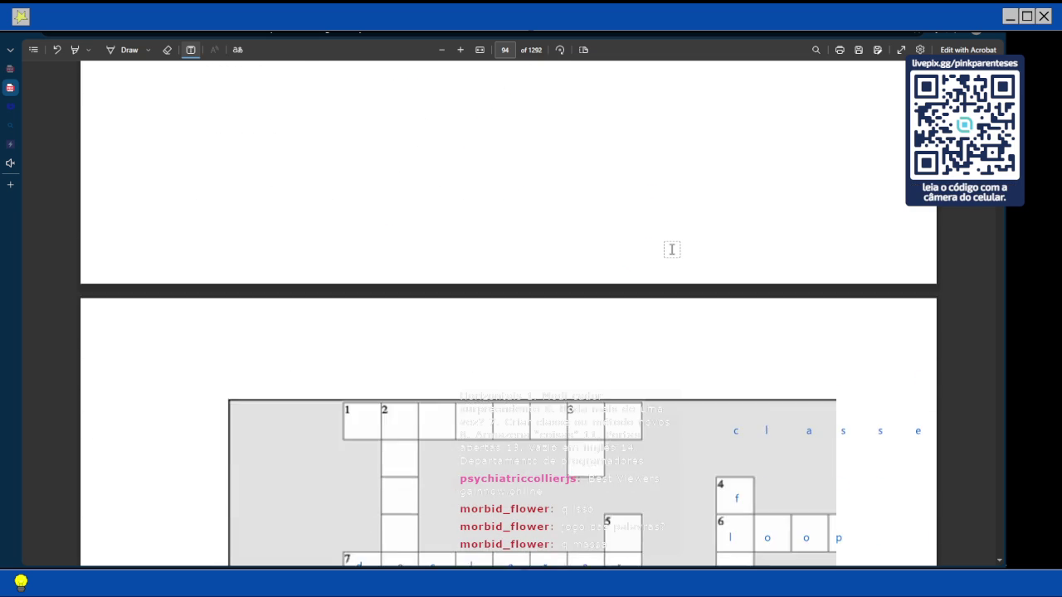
left_click(622, 349)
type("l          a")
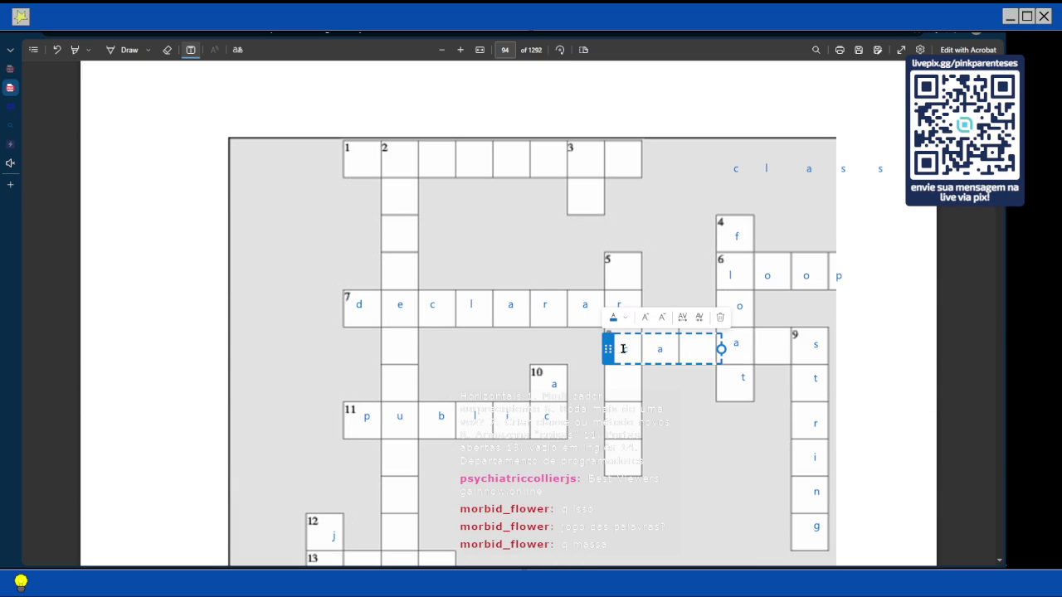
key("BackSpace")
key("BackSpace")
key("BackSpace")
key("BackSpace")
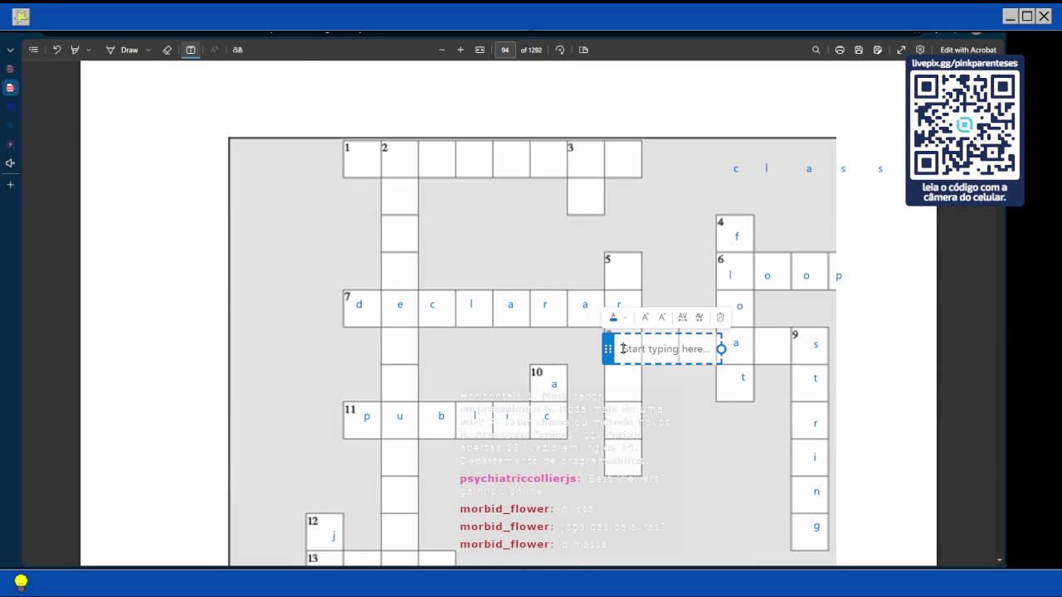
key("Escape")
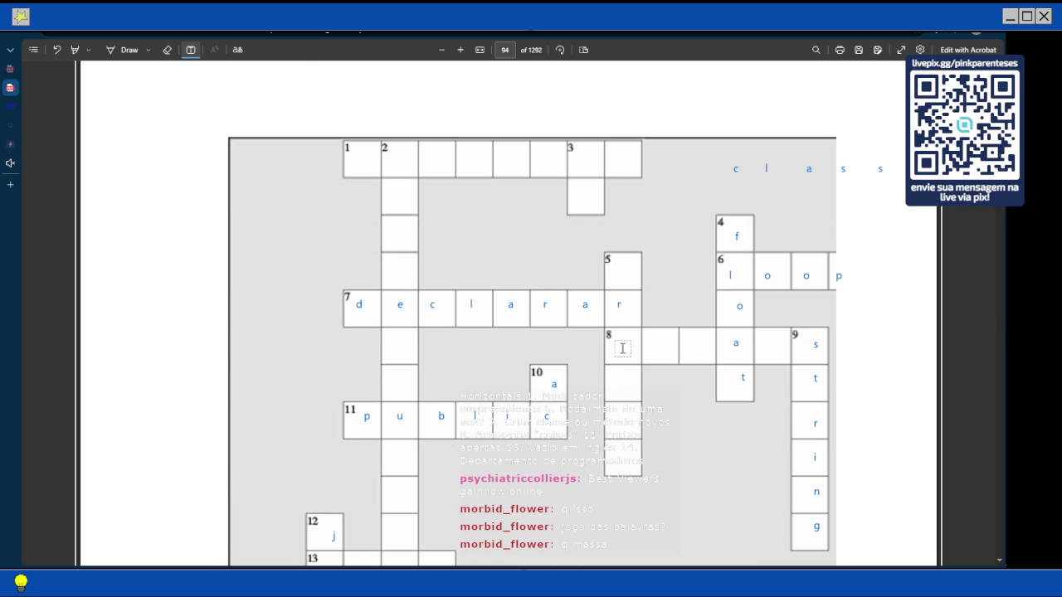
left_click(622, 348)
type("a     ")
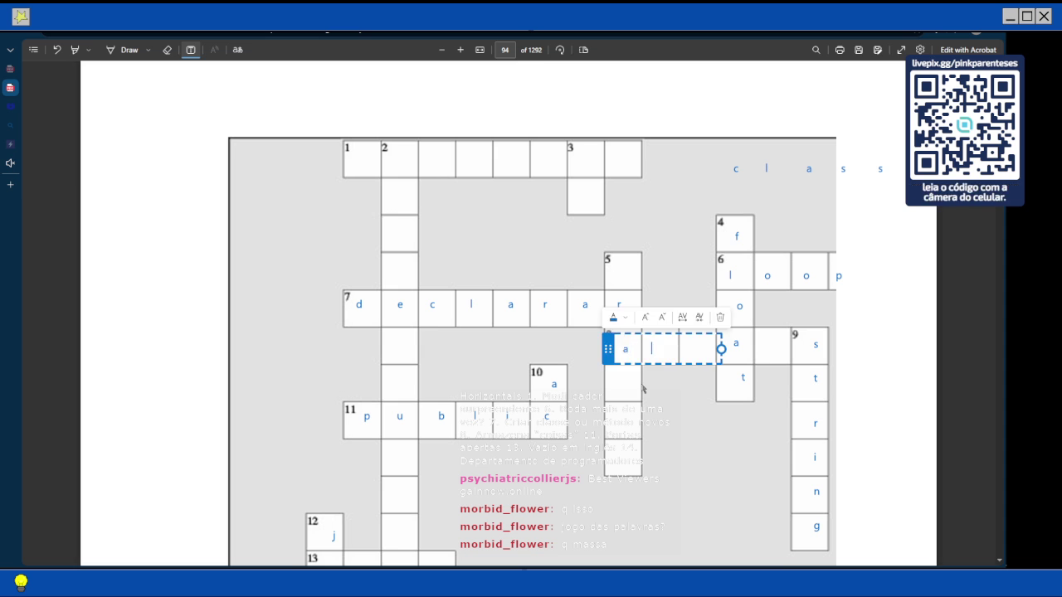
type("r     r")
type("     a     ")
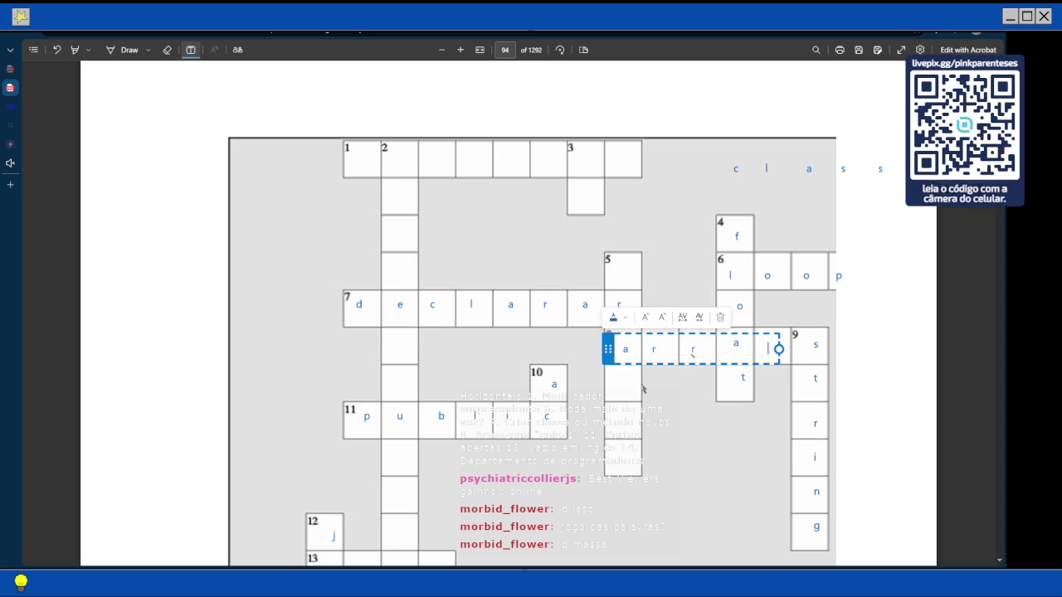
type("y")
left_click(641, 383)
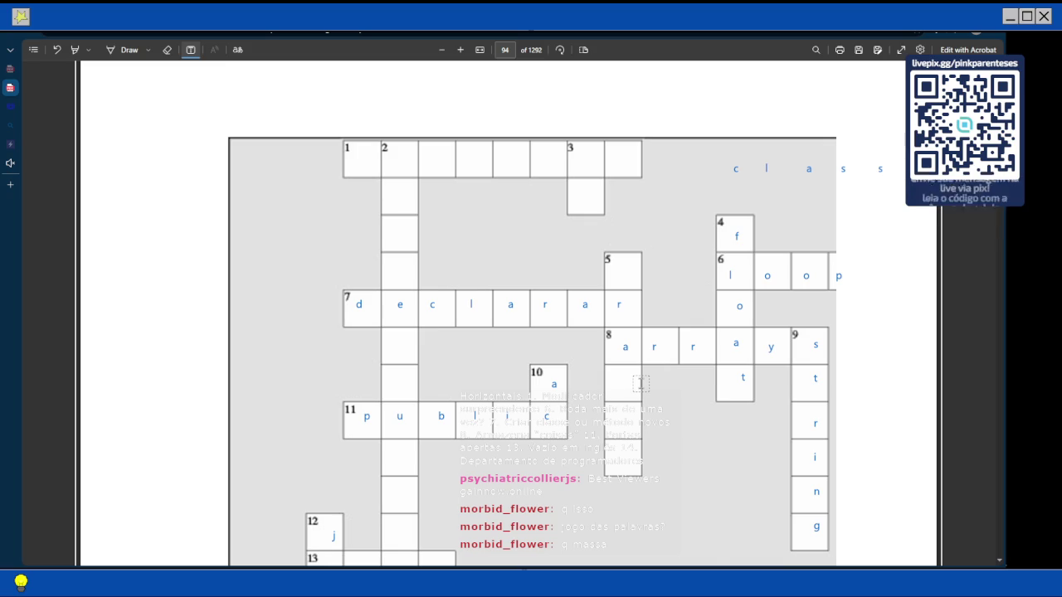
scroll(641, 383, "up", 5)
scroll(640, 384, "up", 5)
scroll(640, 384, "up", 8)
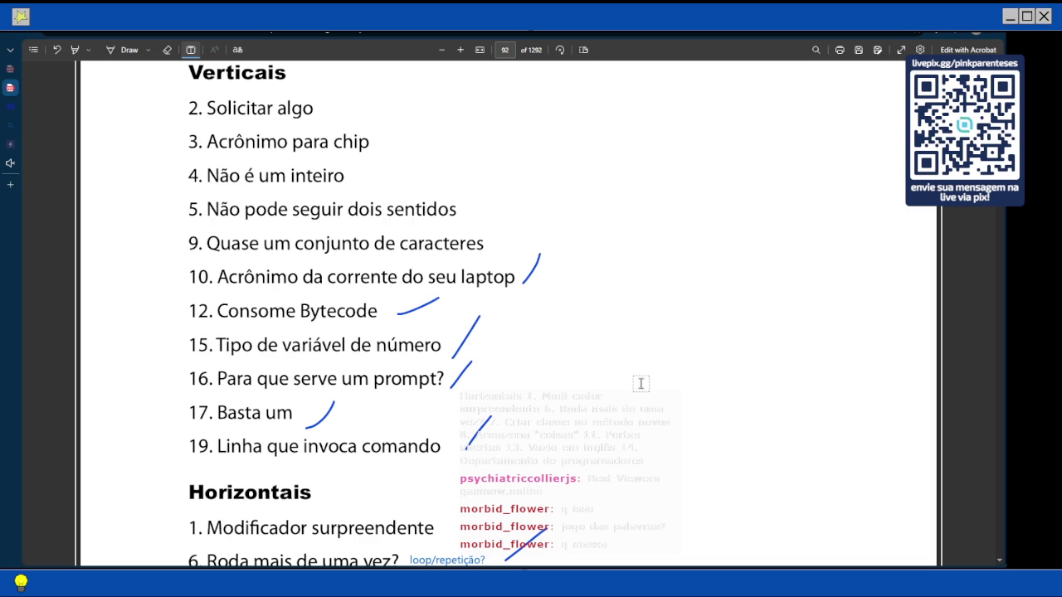
scroll(657, 240, "down", 10)
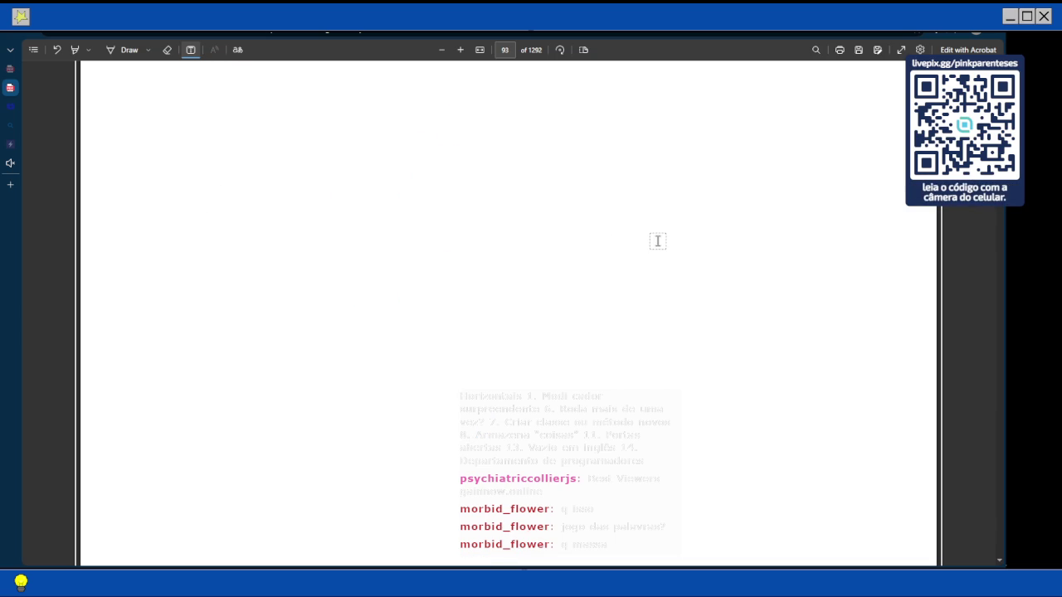
scroll(657, 240, "down", 5)
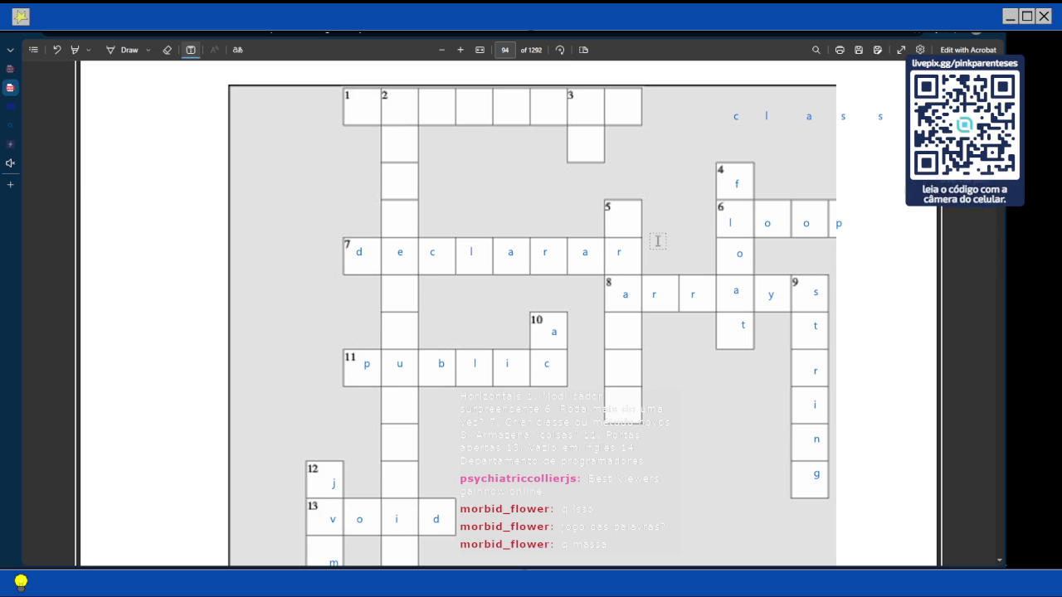
scroll(657, 242, "down", 3)
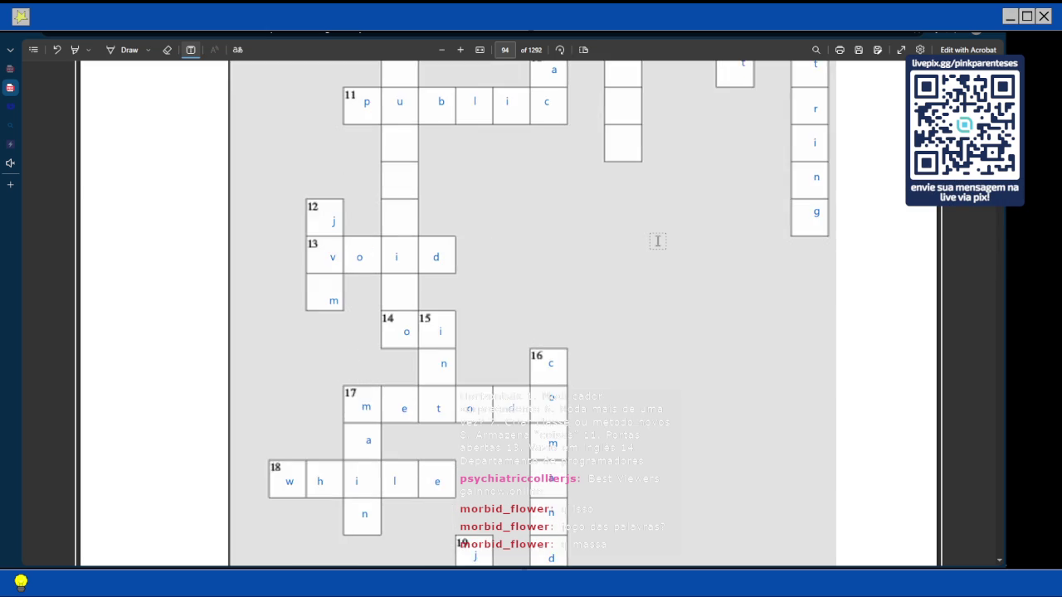
scroll(657, 241, "up", 4)
scroll(657, 241, "up", 5)
scroll(657, 241, "up", 7)
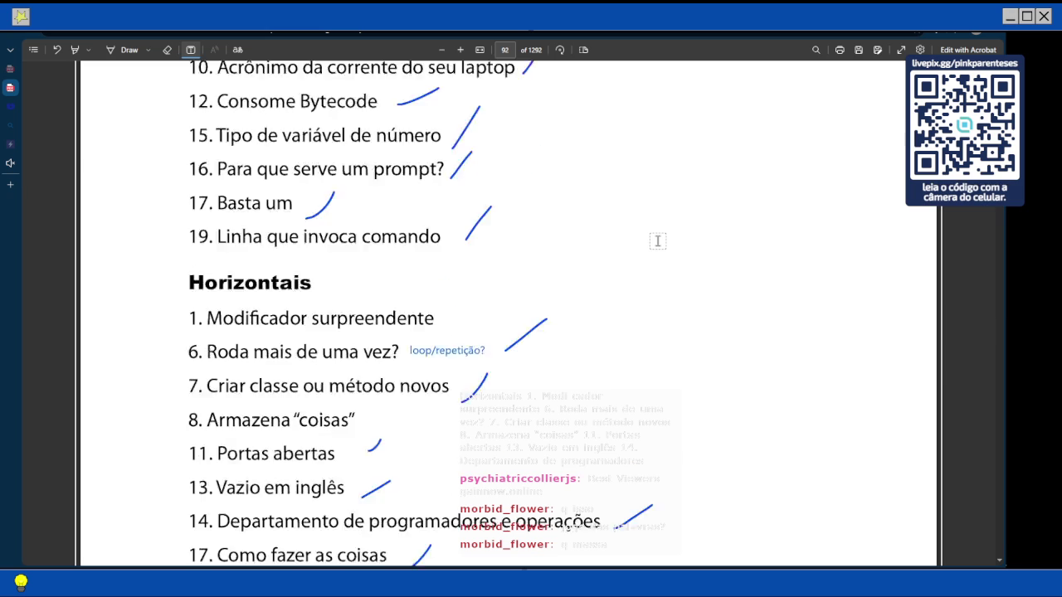
scroll(487, 311, "up", 2)
scroll(487, 311, "down", 2)
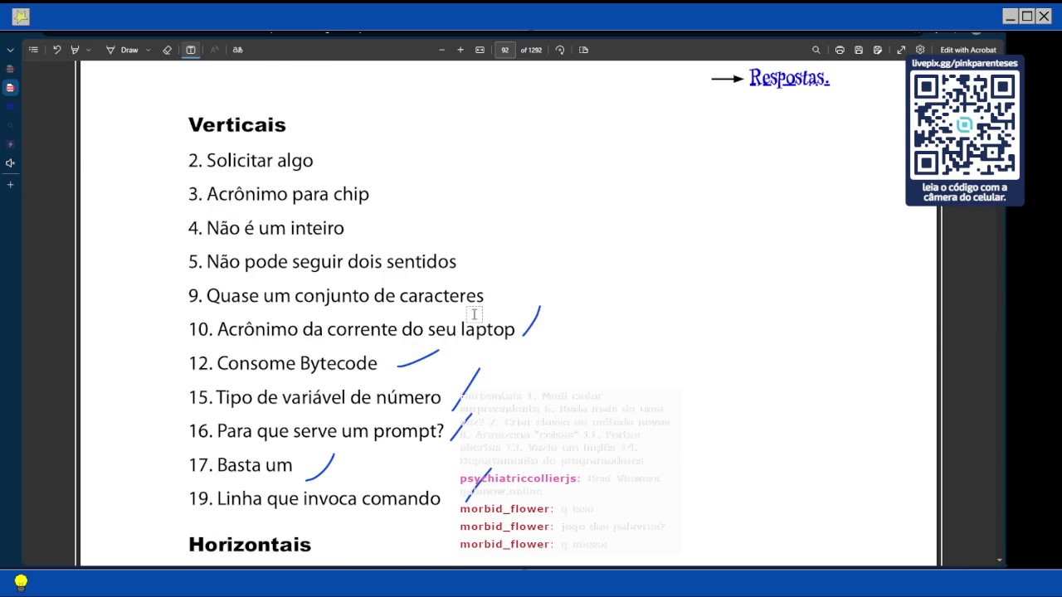
scroll(476, 312, "down", 15)
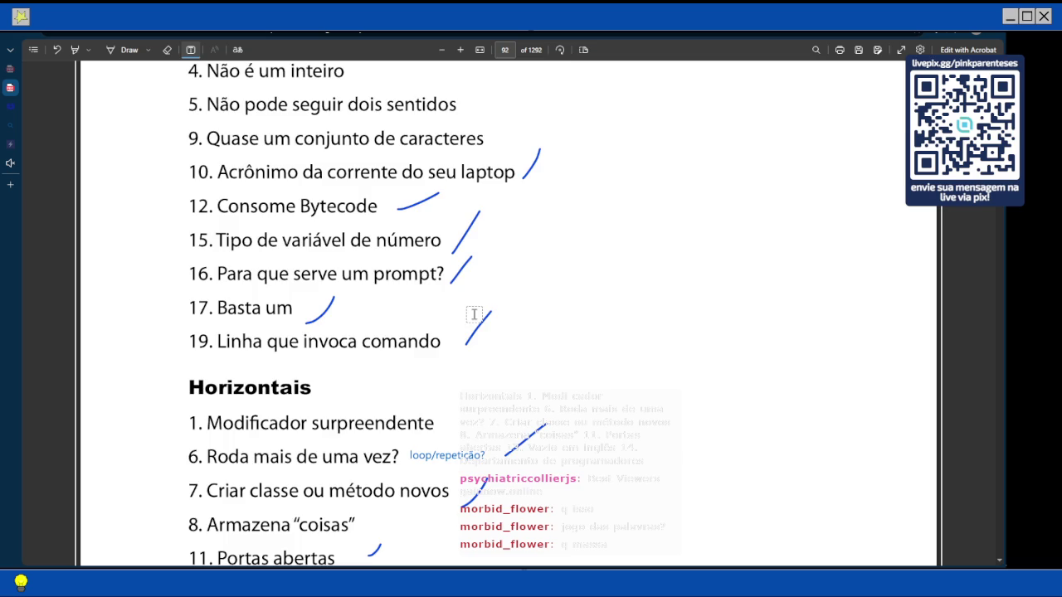
scroll(515, 310, "down", 8)
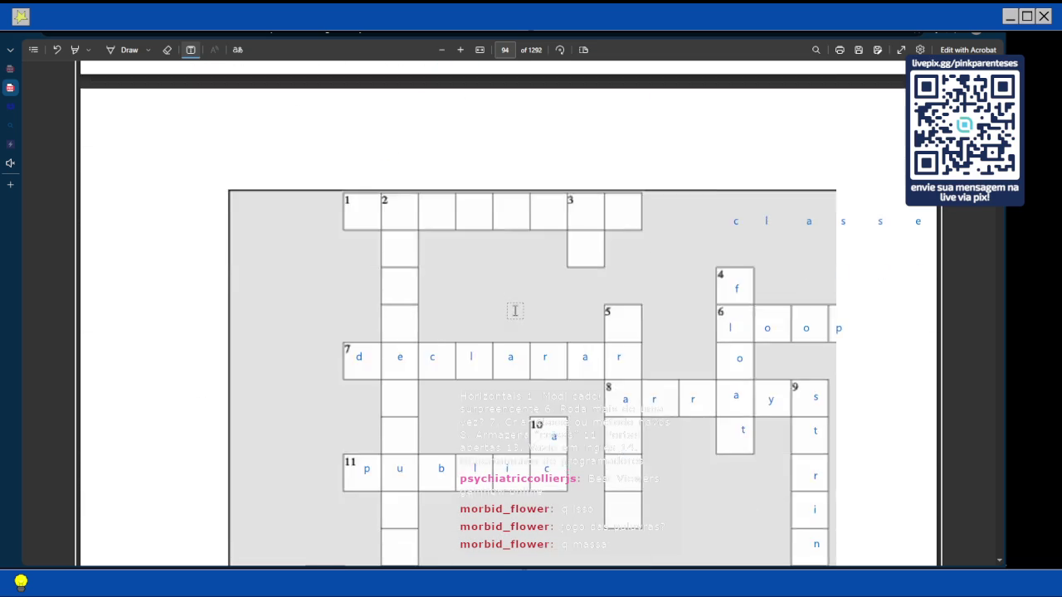
scroll(749, 398, "up", 10)
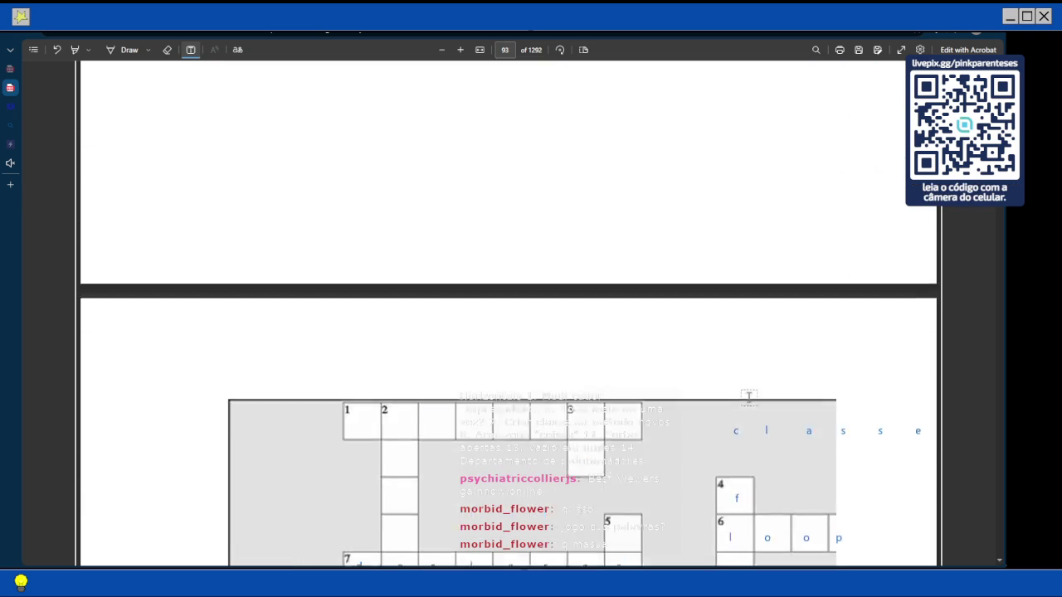
scroll(749, 398, "down", 7)
scroll(748, 398, "up", 4)
scroll(748, 399, "up", 10)
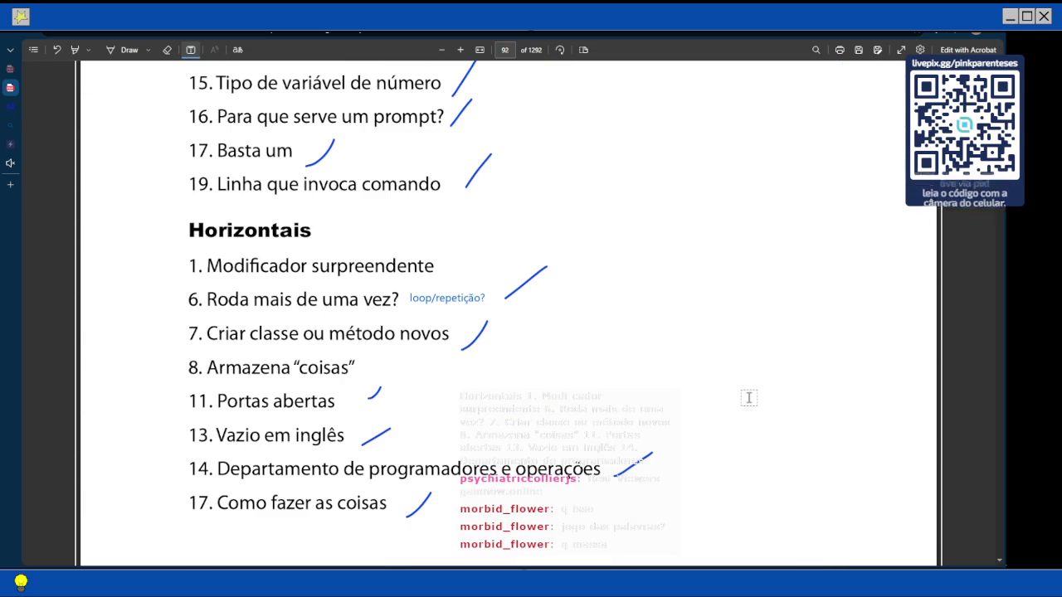
scroll(748, 398, "up", 4)
scroll(749, 398, "up", 1)
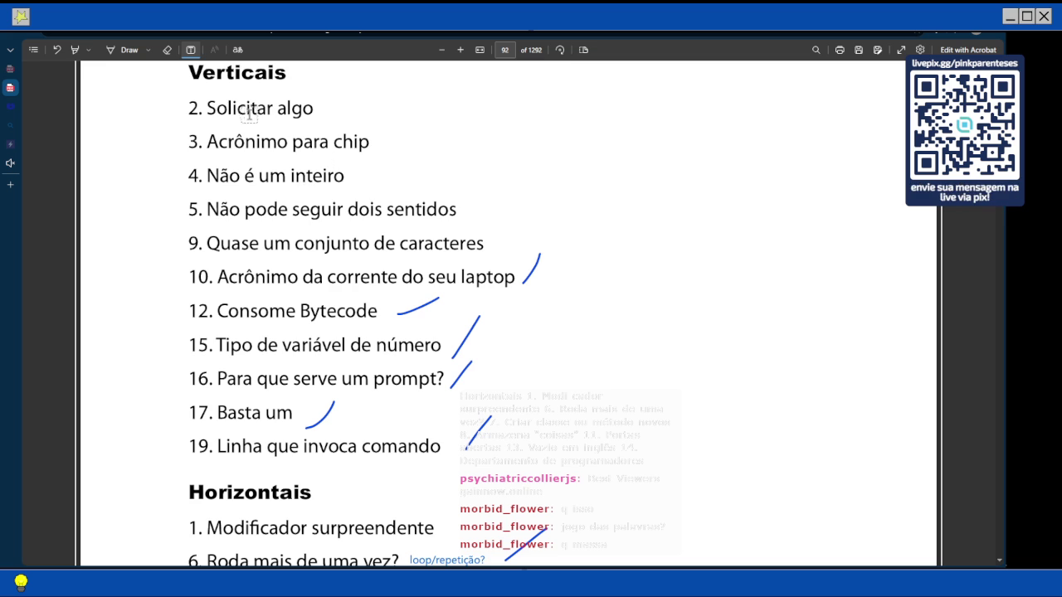
scroll(251, 112, "down", 3)
scroll(252, 112, "down", 8)
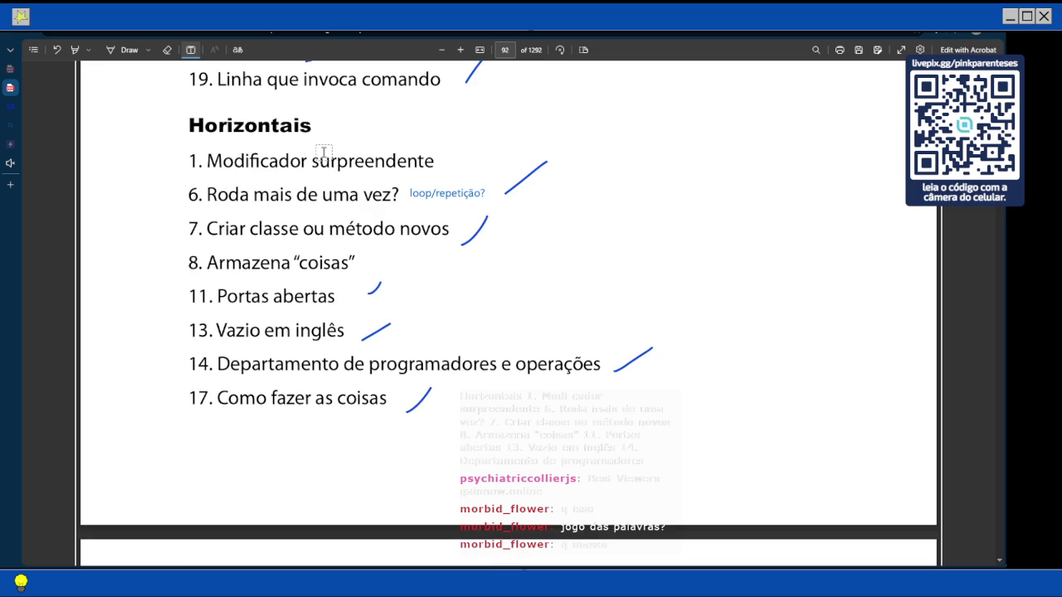
scroll(323, 152, "down", 10)
scroll(323, 149, "down", 10)
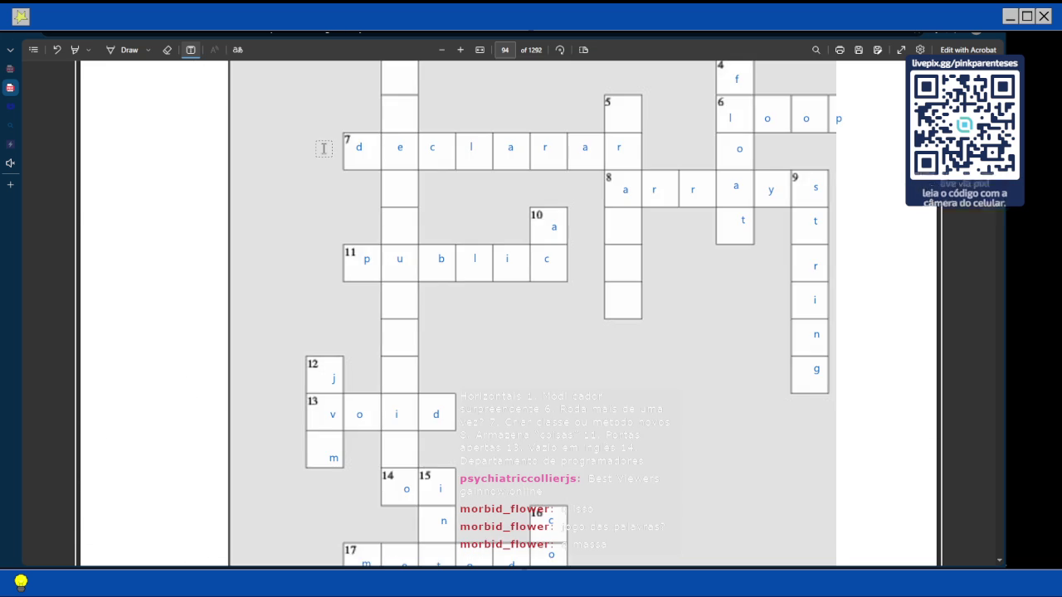
scroll(324, 149, "up", 3)
Scroll up to page 92's 'Palavras Javacruzadas' introduction and the start of the Verticais clues
scroll(323, 149, "down", 5)
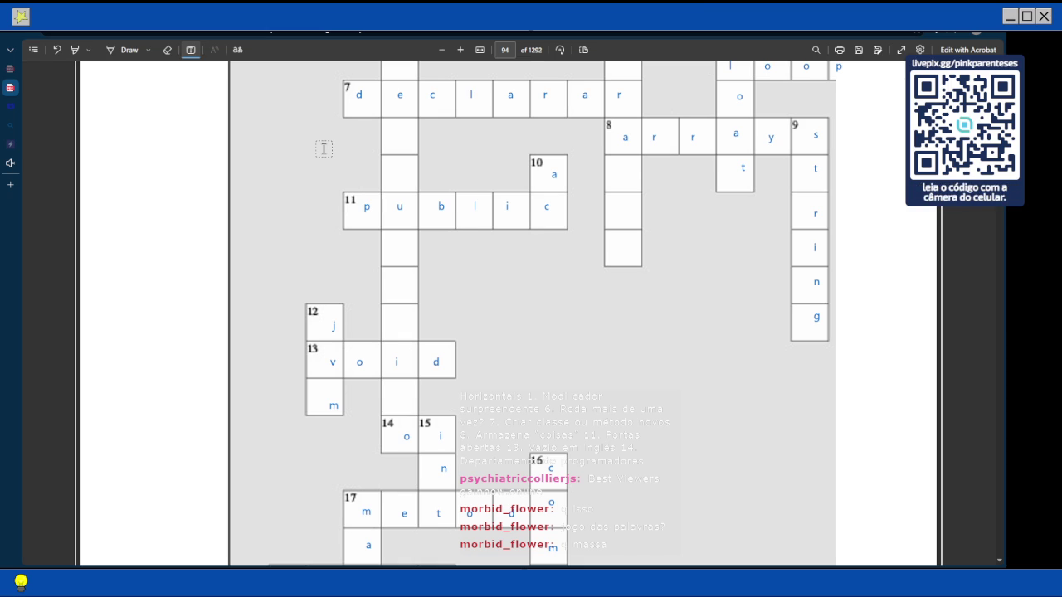
scroll(323, 149, "up", 3)
scroll(324, 148, "down", 2)
scroll(324, 148, "down", 1)
scroll(417, 373, "down", 1)
scroll(416, 373, "up", 1)
scroll(416, 374, "up", 1)
scroll(417, 373, "up", 1)
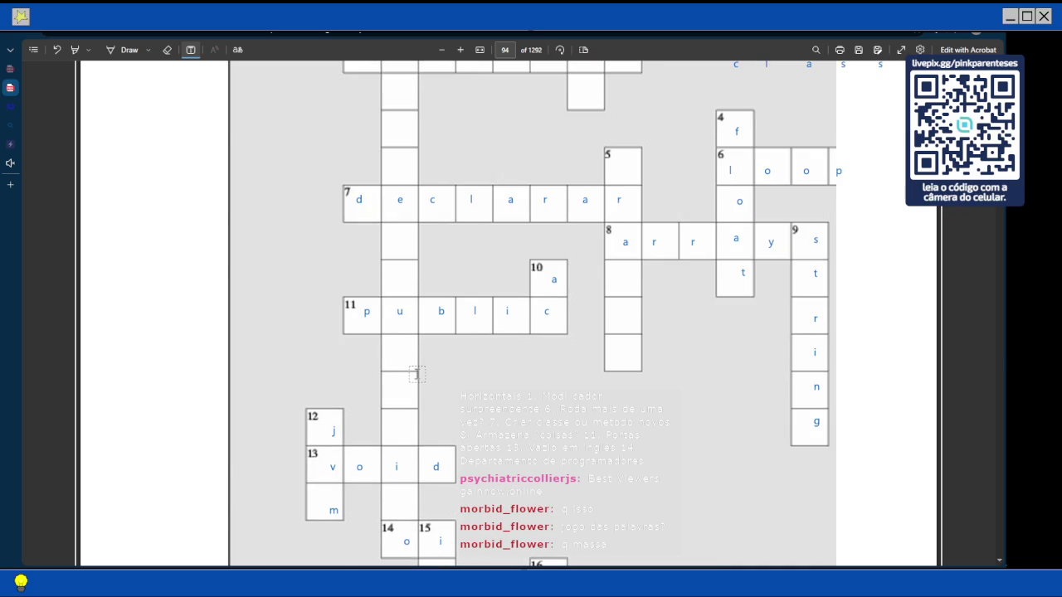
scroll(416, 373, "up", 2)
scroll(417, 373, "down", 1)
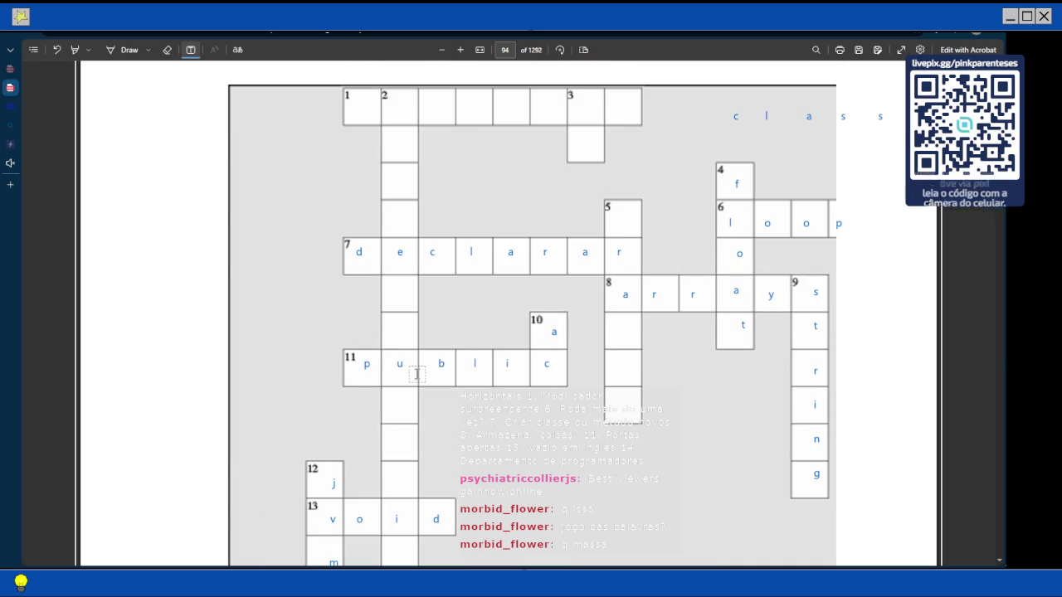
scroll(416, 374, "up", 2)
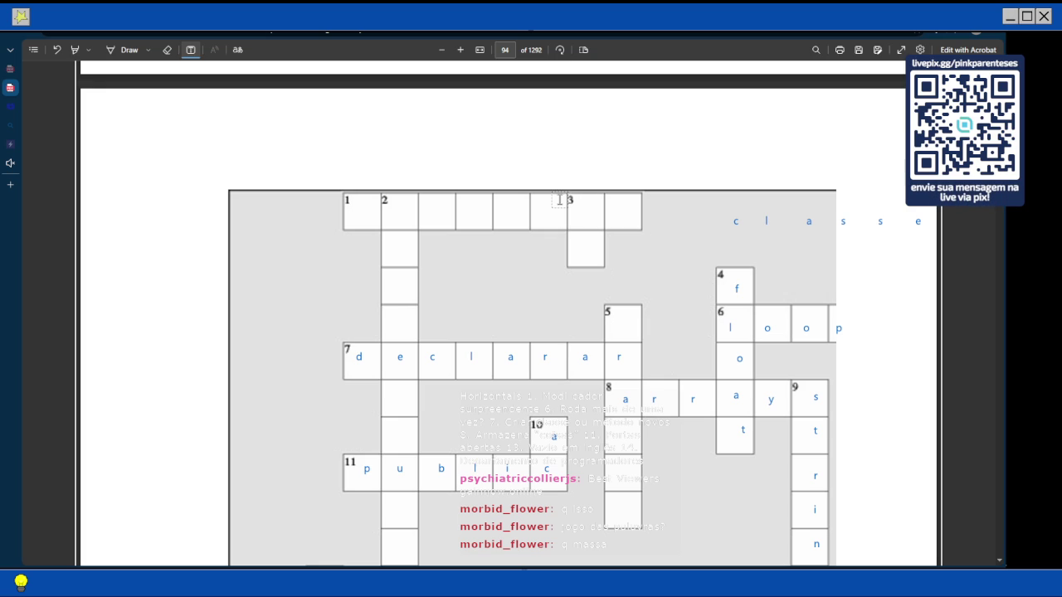
scroll(495, 237, "down", 1)
scroll(425, 183, "down", 2)
scroll(425, 184, "up", 10)
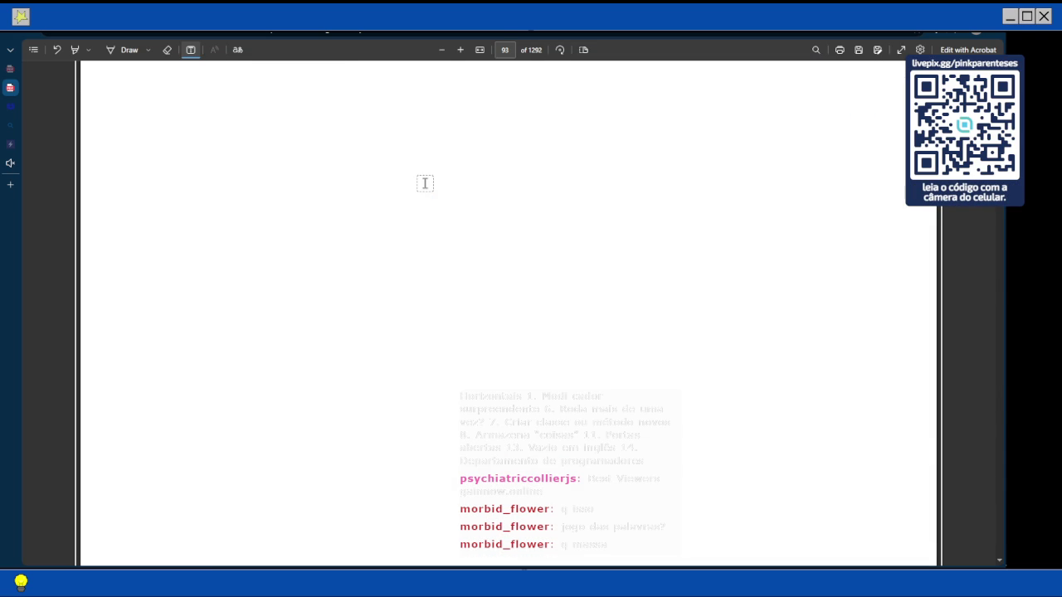
scroll(425, 184, "up", 5)
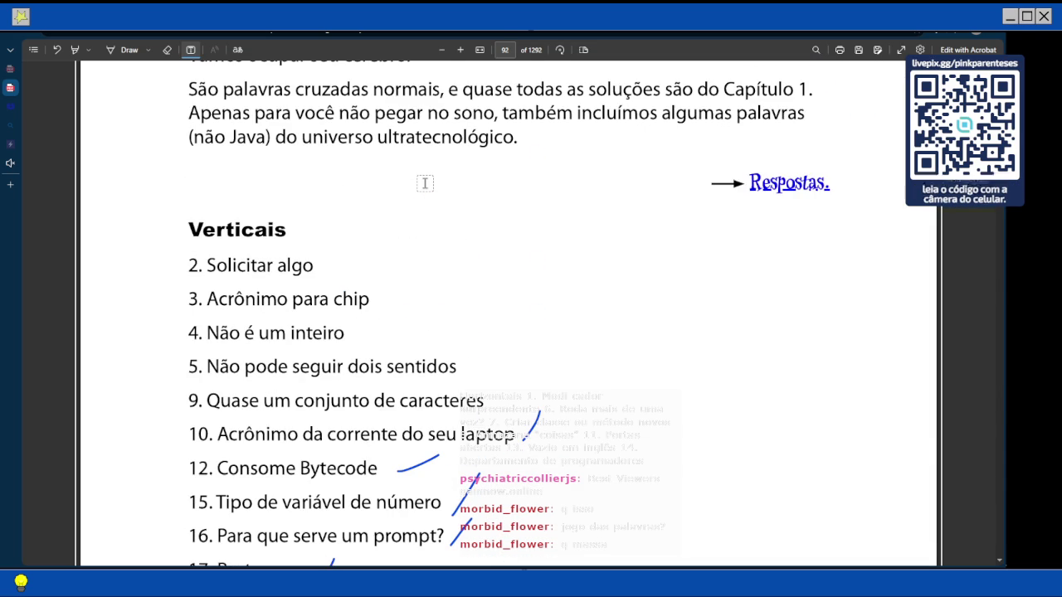
scroll(424, 183, "up", 5)
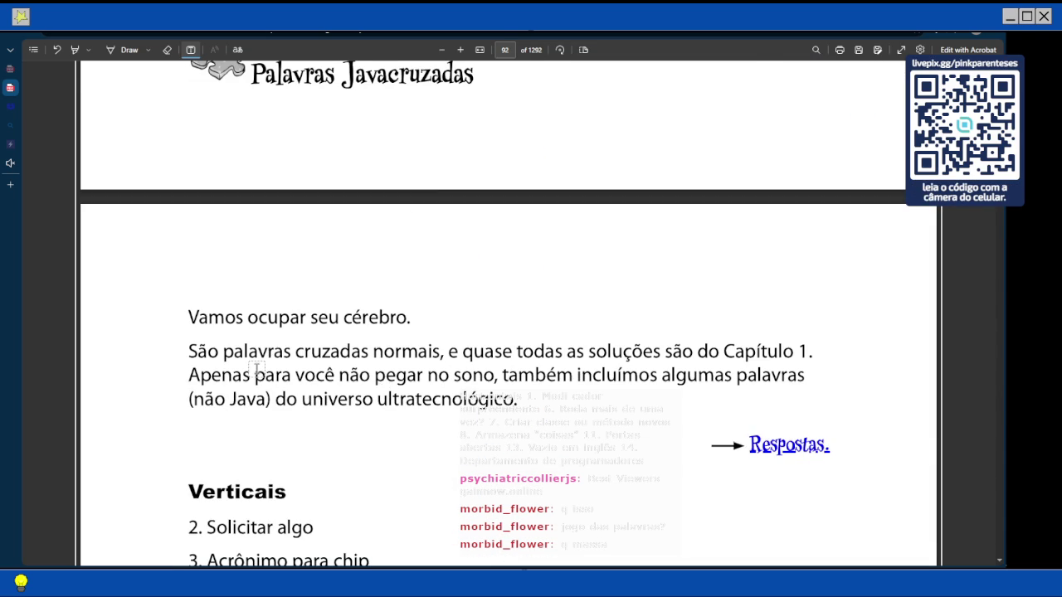
scroll(256, 369, "down", 4)
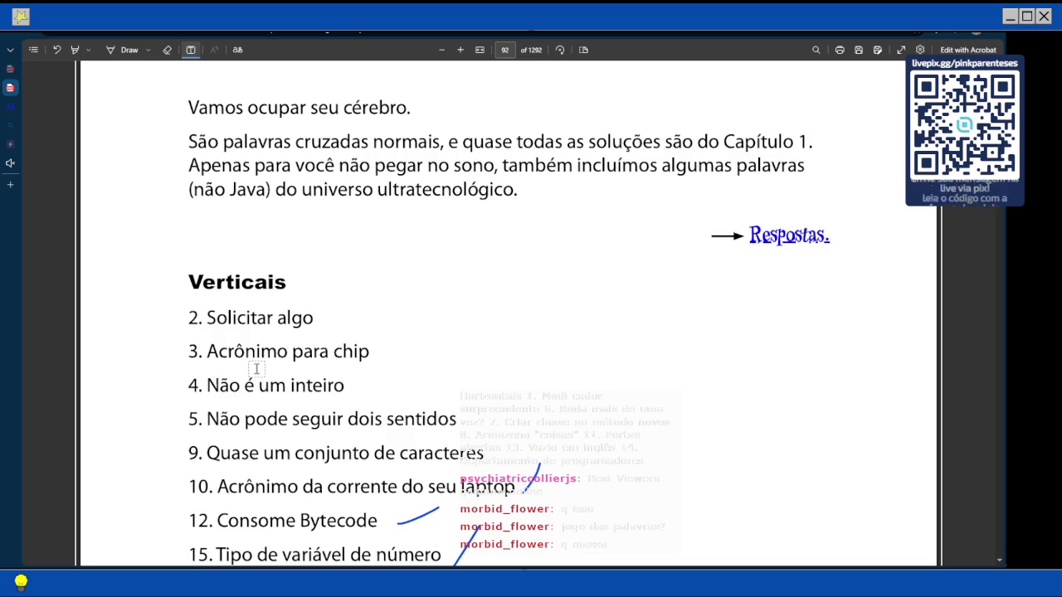
Start a text note beside clue 2, then open and close a blank browser tab
left_click(323, 318)
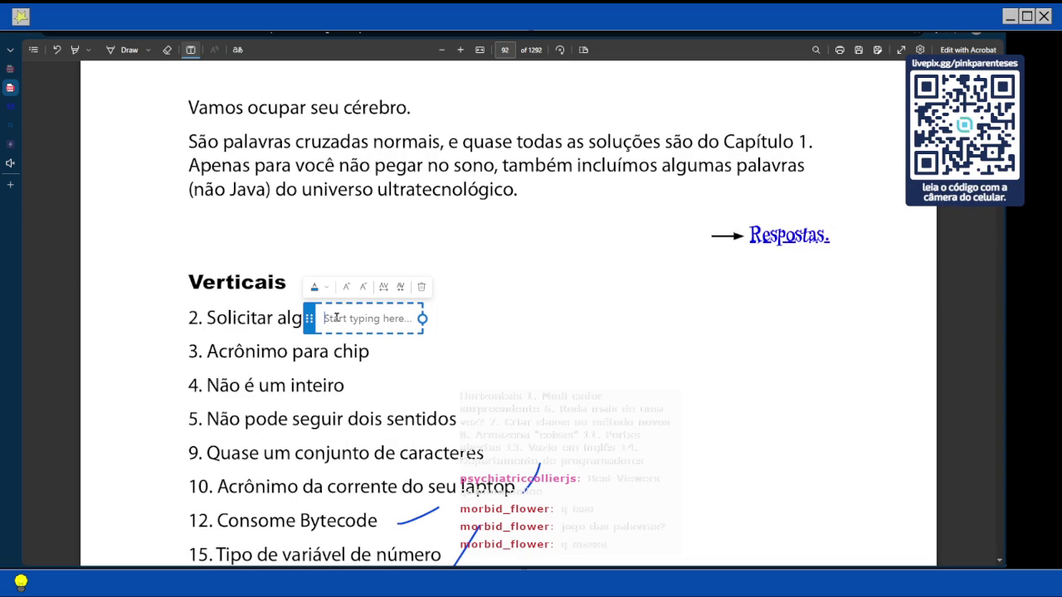
left_click(12, 183)
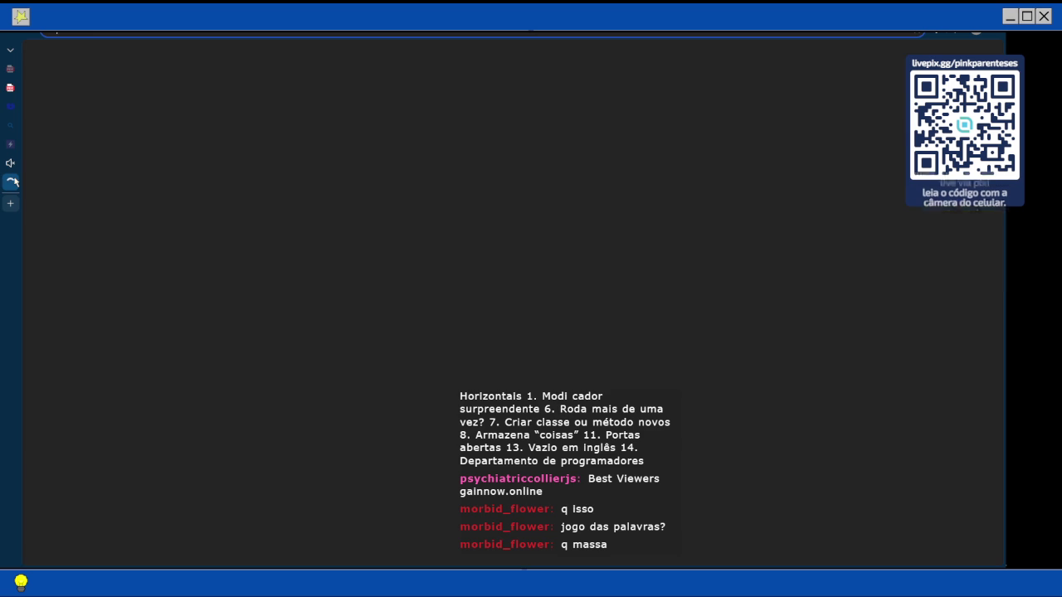
key("ctrl+w")
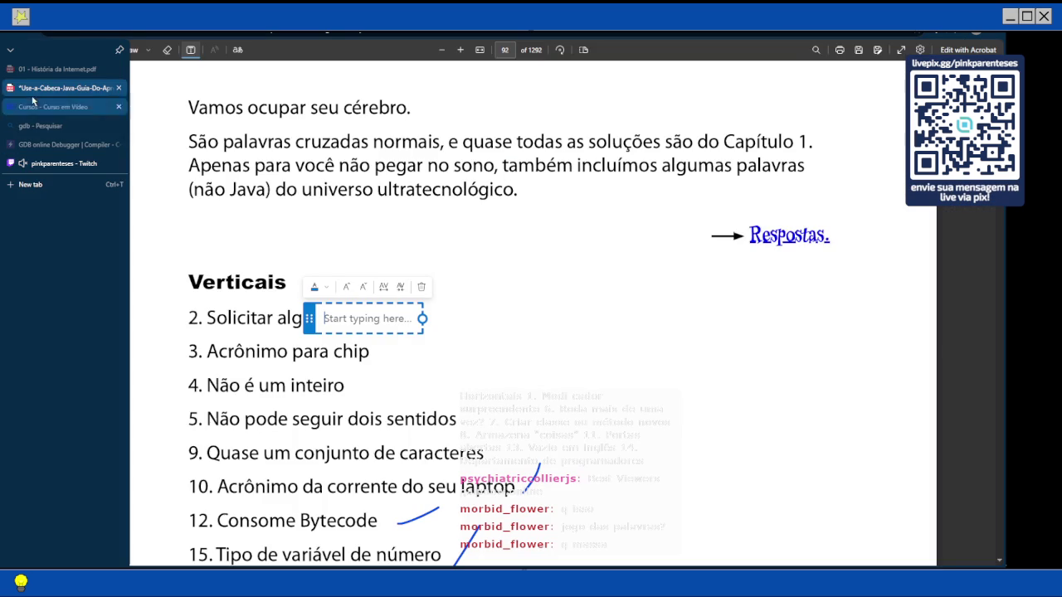
Scroll back down to the crossword grid on page 94
scroll(356, 311, "down", 1)
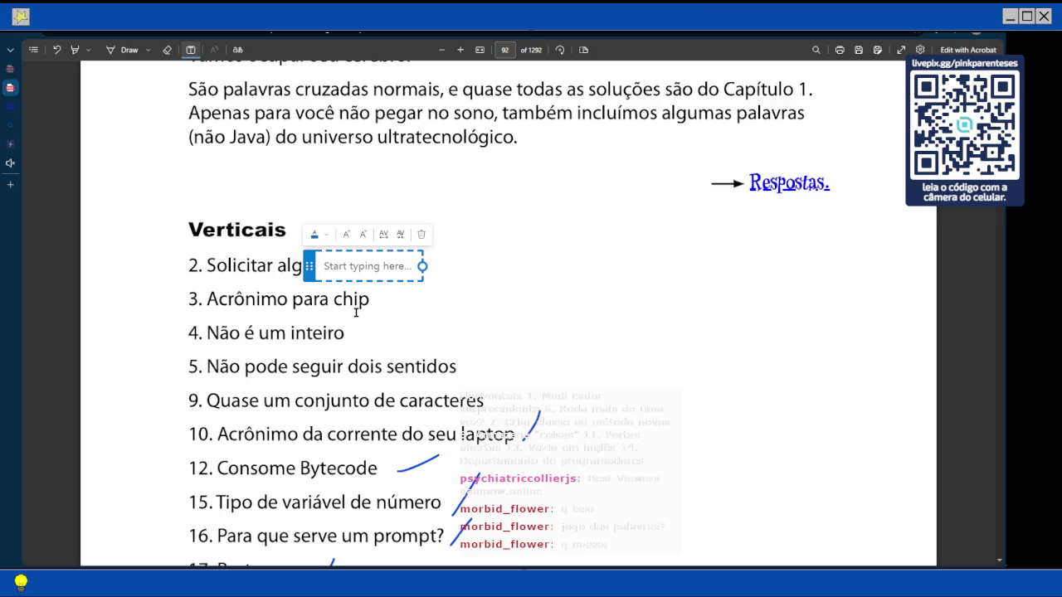
scroll(356, 312, "down", 10)
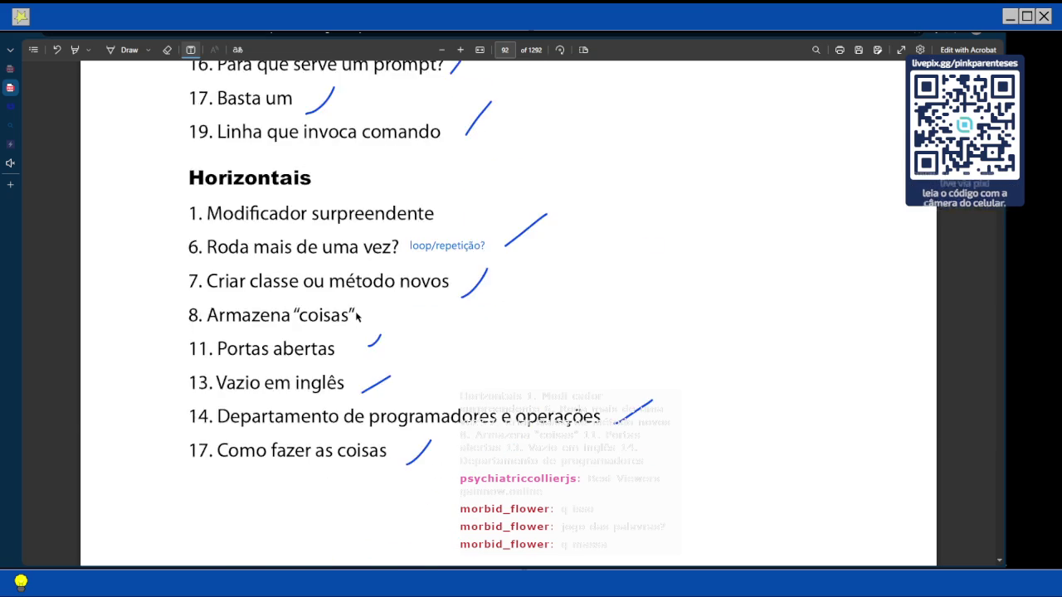
scroll(356, 317, "down", 10)
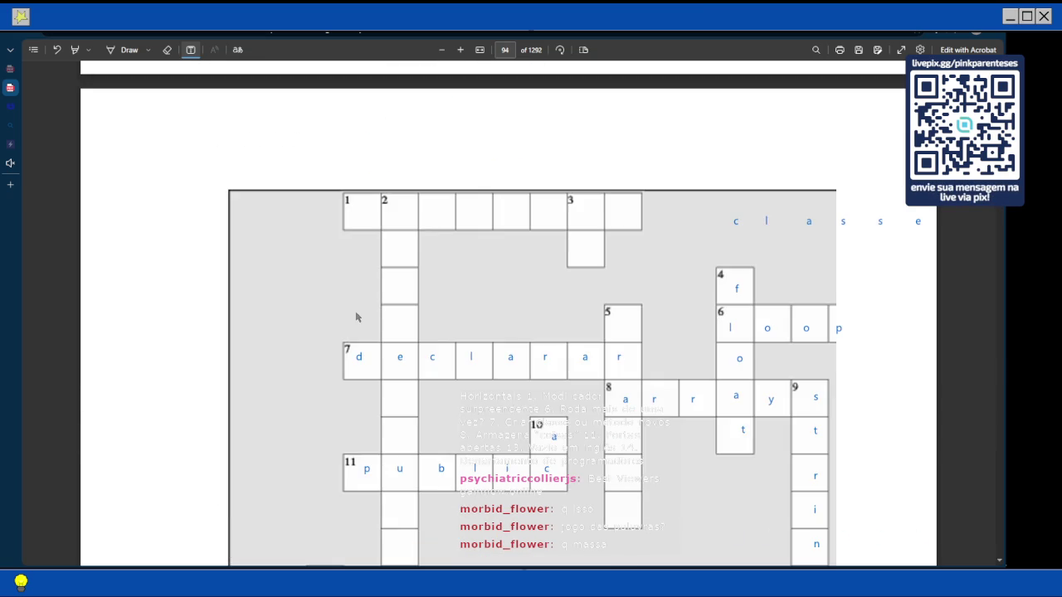
scroll(580, 274, "up", 1)
Enter blue c and p in the first two cells of 3 down, then start a search for 'acronimo chip'
left_click(582, 315)
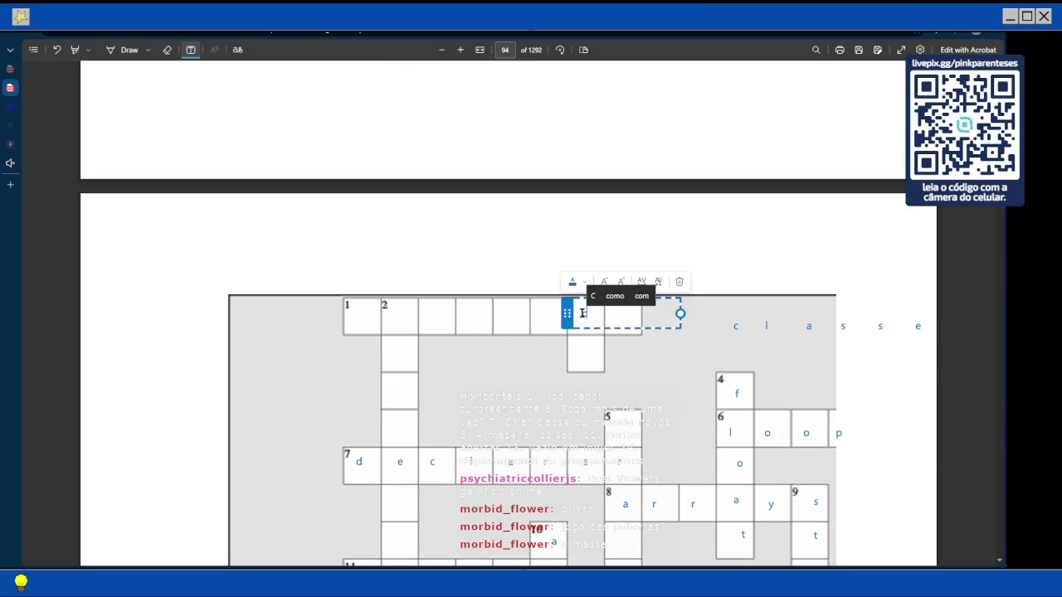
key("Return")
type("p")
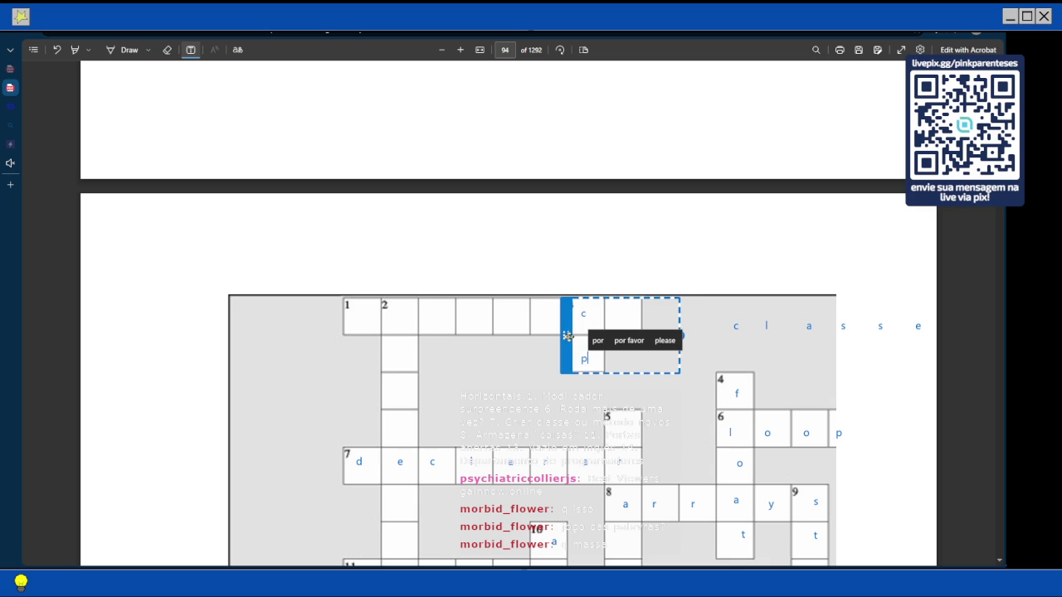
left_click(720, 242)
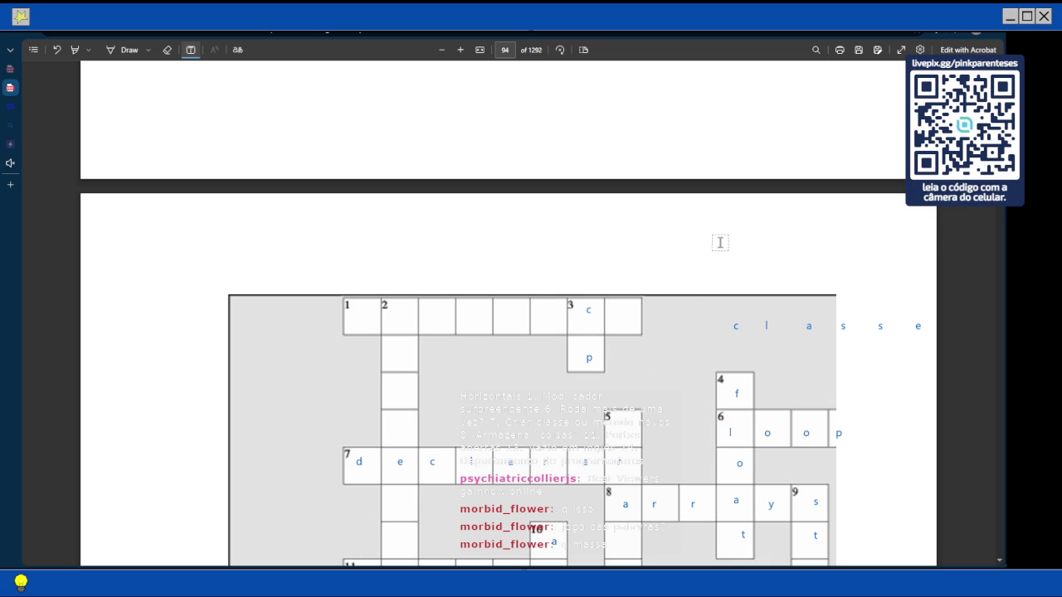
left_click(7, 182)
type("acronimo")
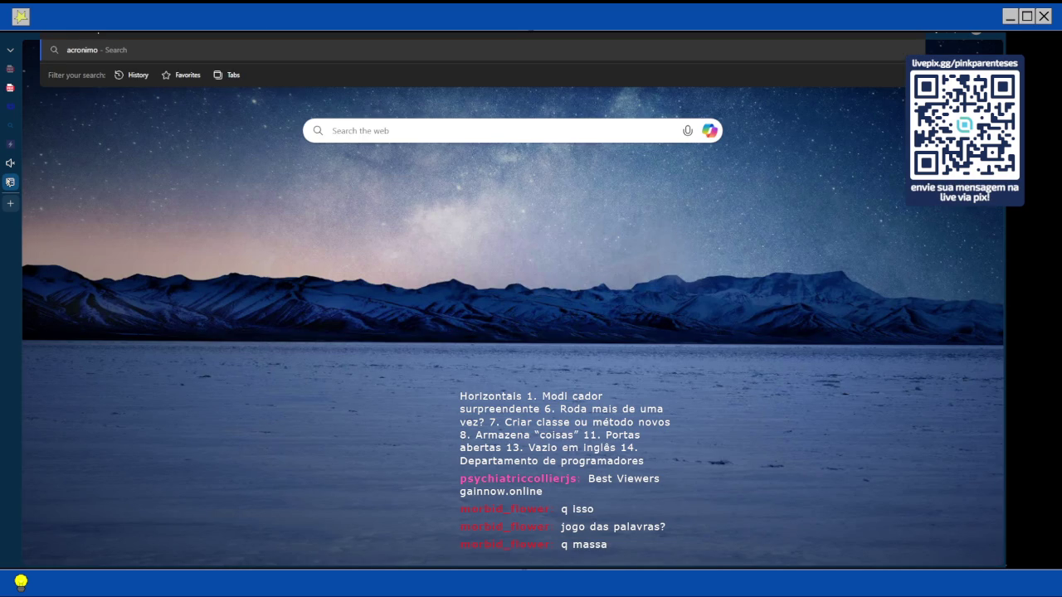
type(" chip")
Search Bing for 'acronimo chip' and open the CHIP definition page on AcronymFinder
key("Return")
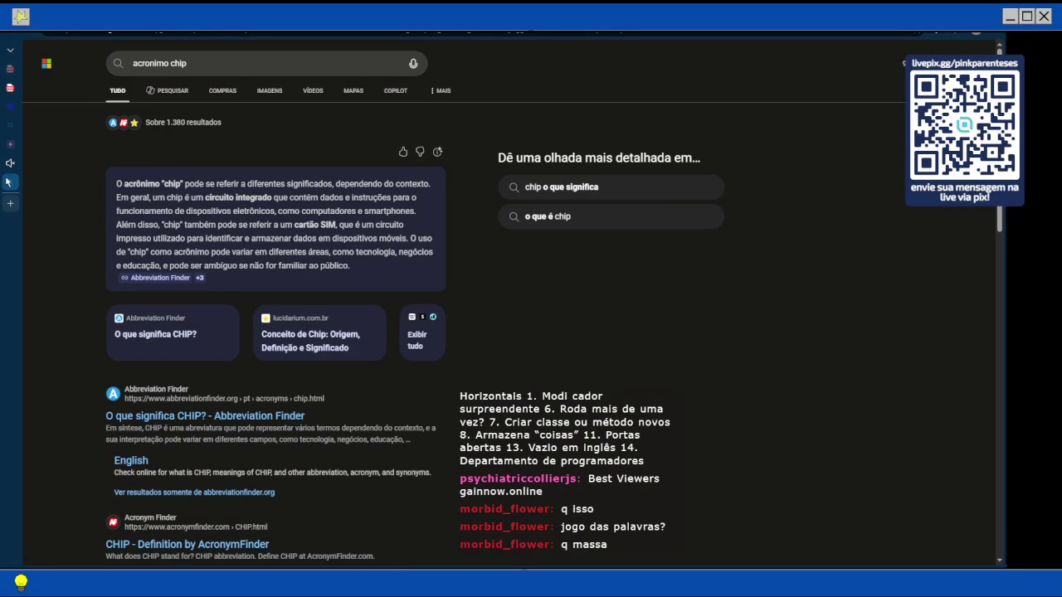
scroll(264, 198, "down", 3)
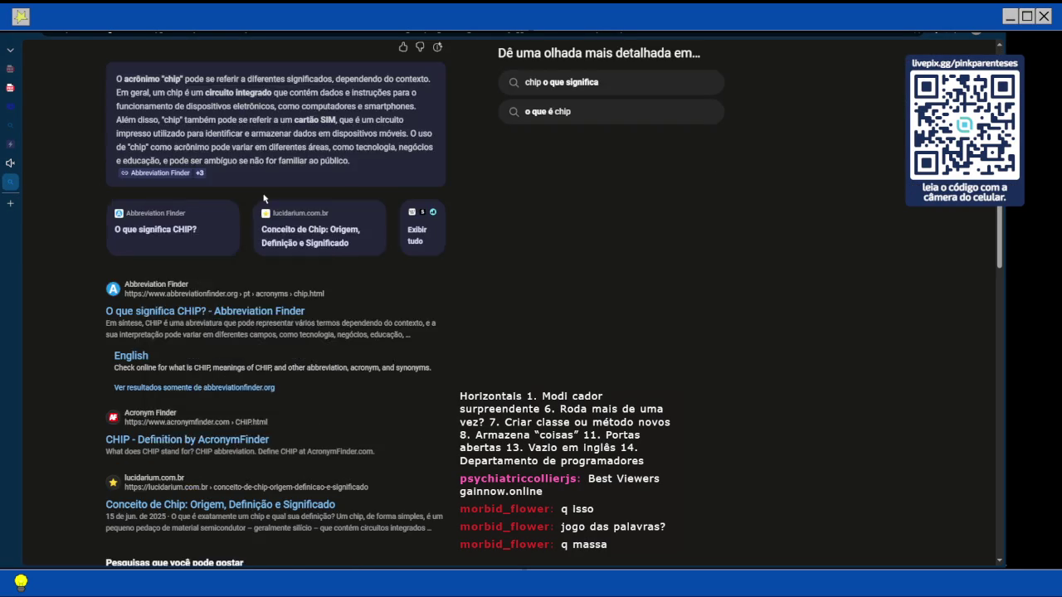
left_click(230, 279)
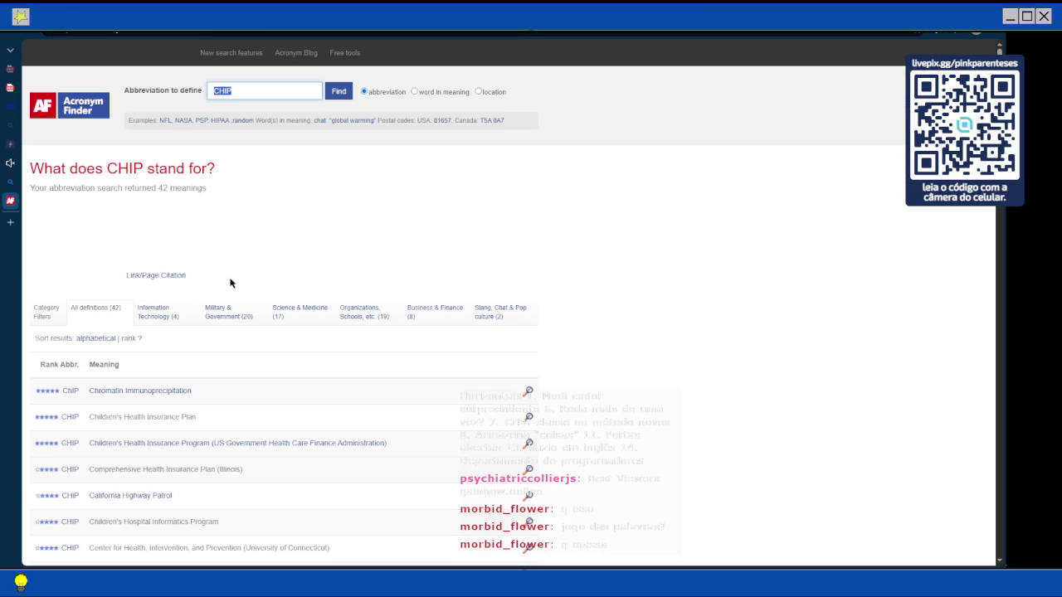
Read through the CHIP meanings, then close the Acronym Finder and Bing results tabs
scroll(233, 282, "down", 2)
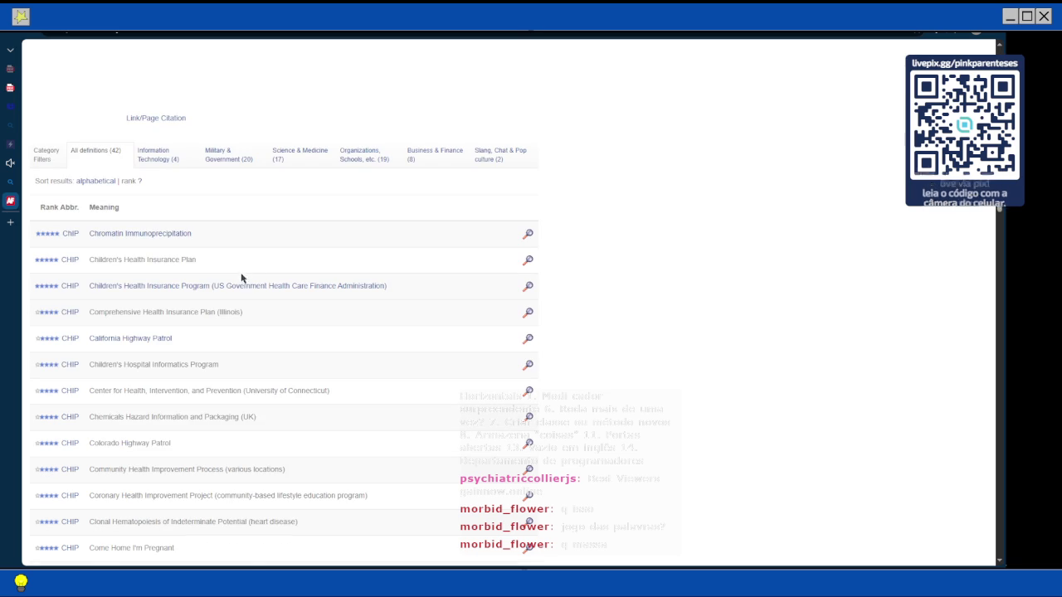
scroll(248, 276, "down", 2)
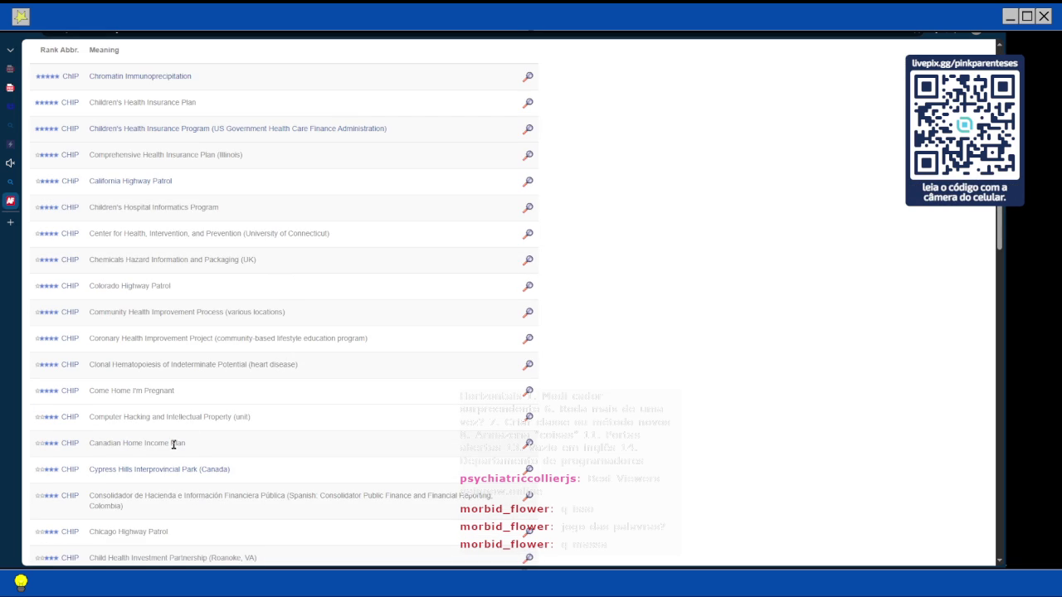
scroll(172, 441, "down", 3)
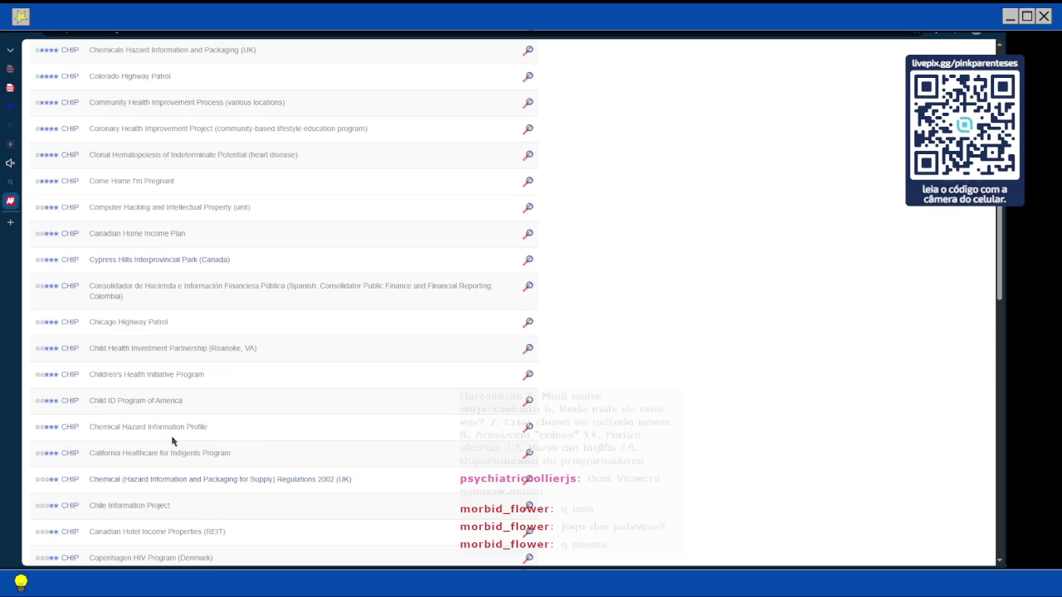
scroll(171, 441, "down", 5)
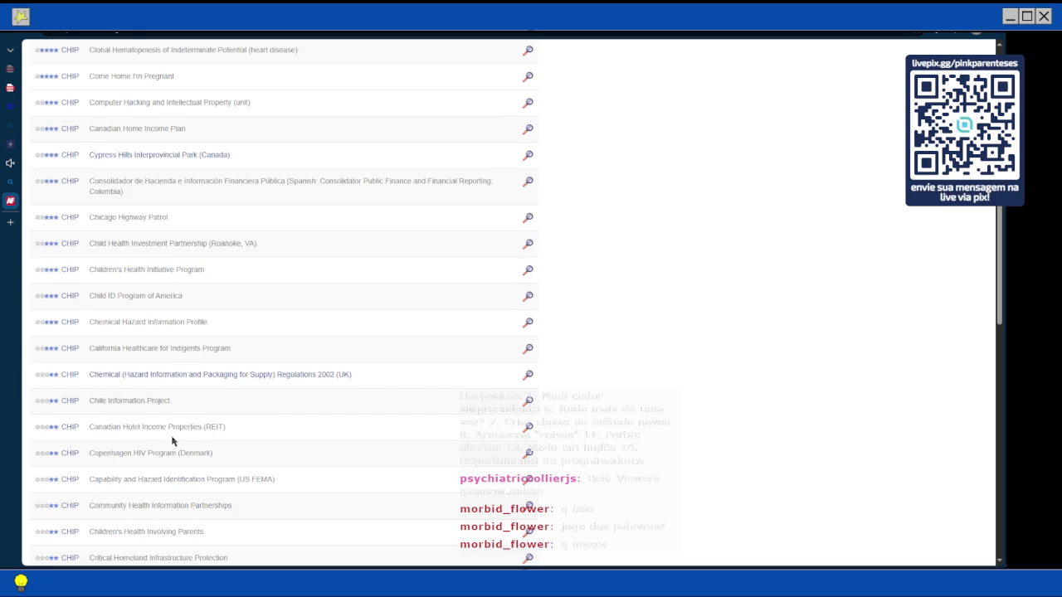
scroll(175, 452, "down", 3)
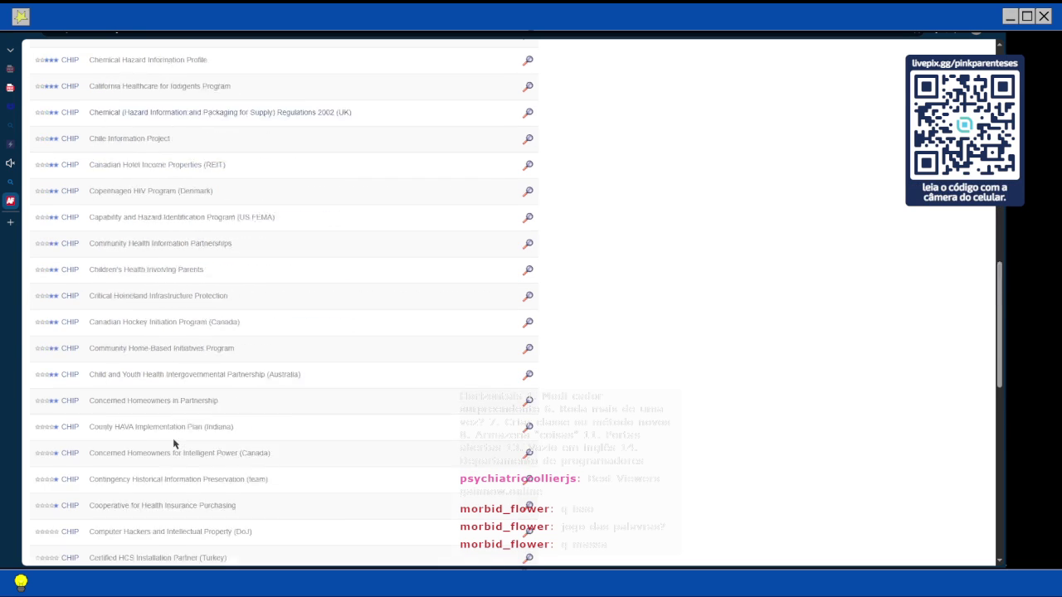
scroll(174, 445, "up", 8)
scroll(174, 445, "up", 7)
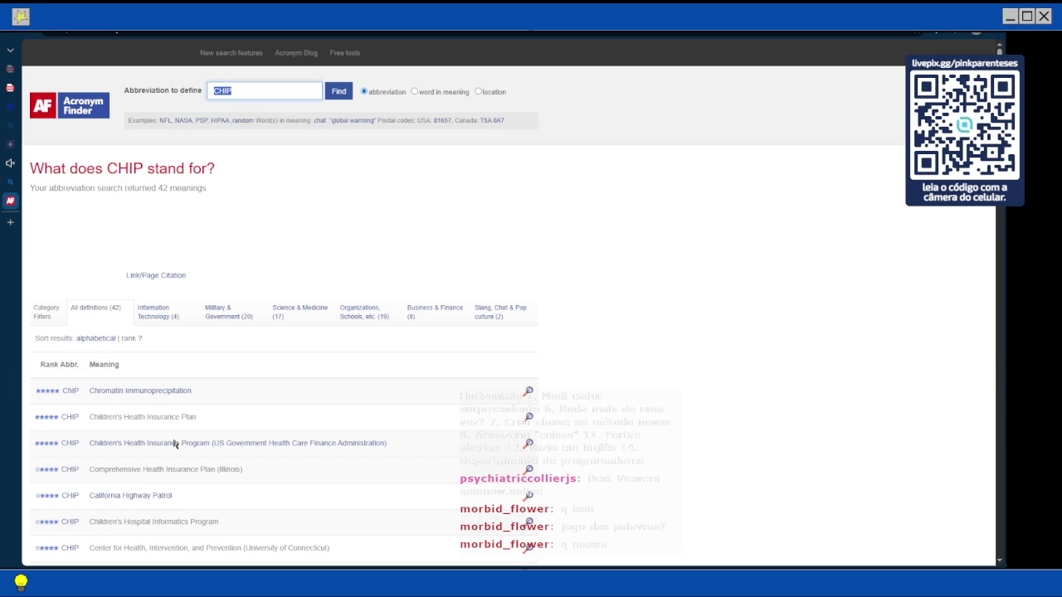
mouse_move(987, 332)
scroll(588, 363, "down", 2)
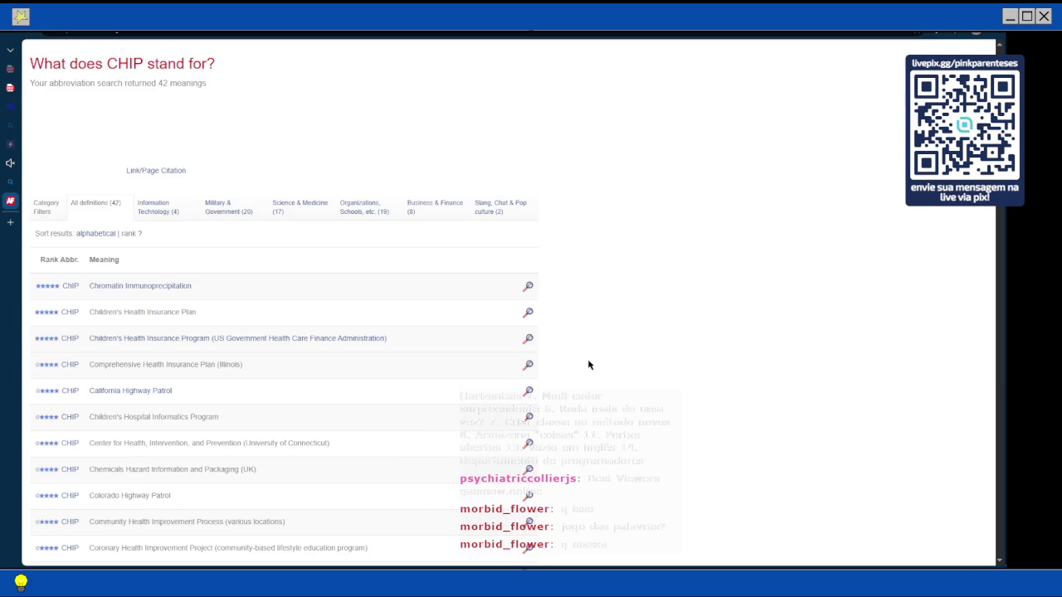
key("ctrl+shift+Tab")
scroll(425, 377, "down", 3)
key("ctrl+w")
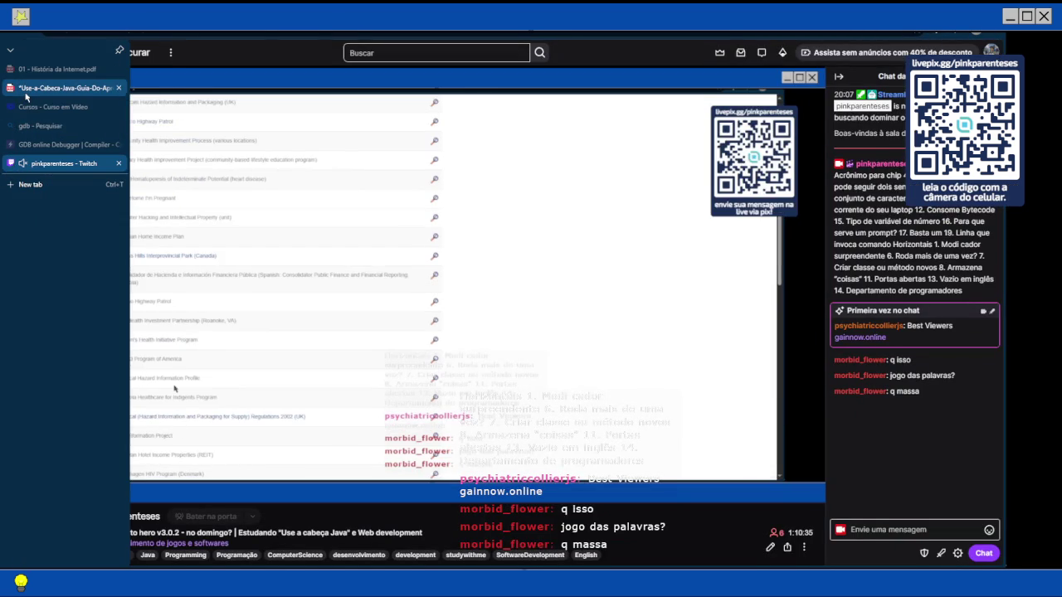
Return to the Use-a-Cabeca-Java PDF and browse the clue pages back to page 94's crossword
left_click(25, 88)
scroll(539, 313, "down", 10)
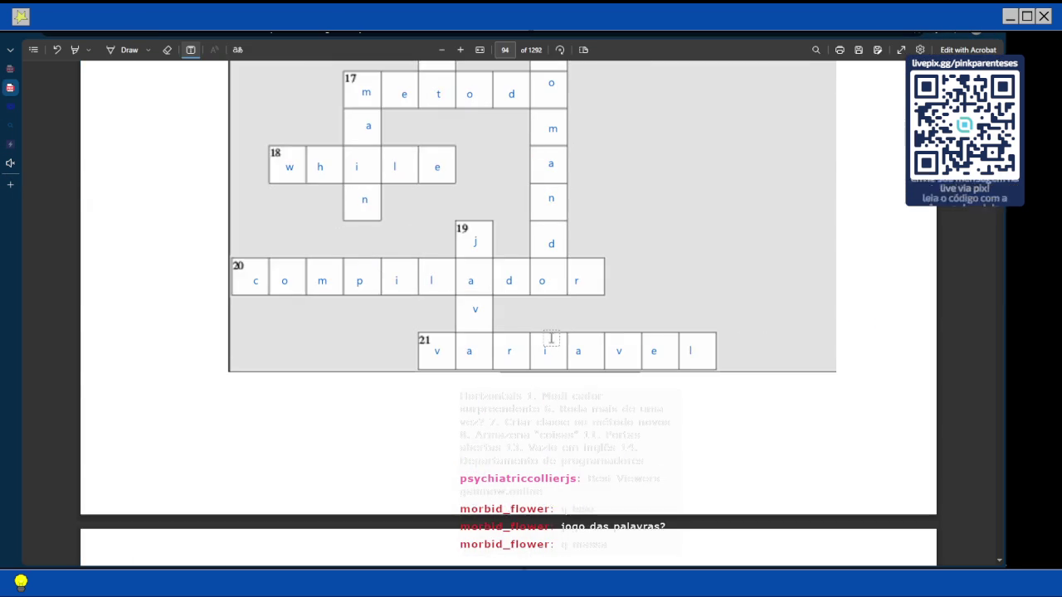
scroll(556, 339, "up", 3)
scroll(556, 340, "up", 5)
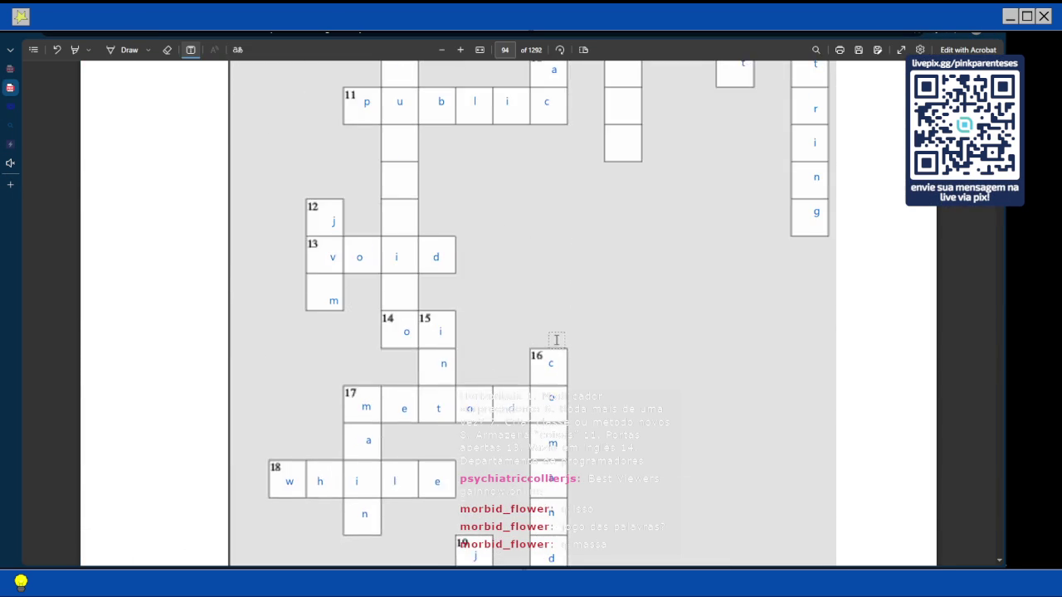
scroll(576, 318, "up", 1)
scroll(577, 319, "up", 15)
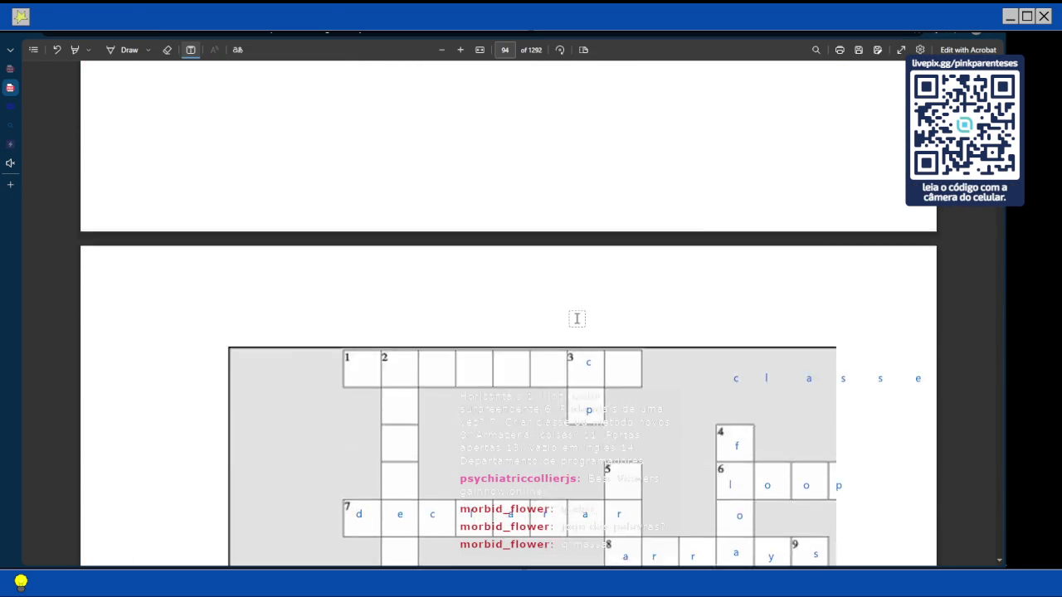
scroll(577, 318, "up", 10)
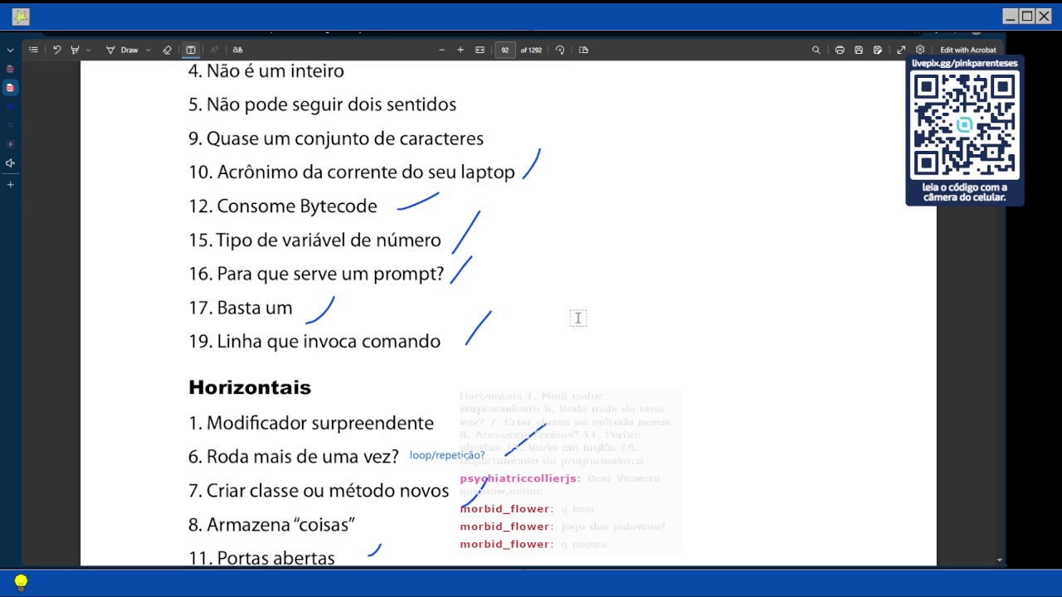
scroll(578, 318, "down", 10)
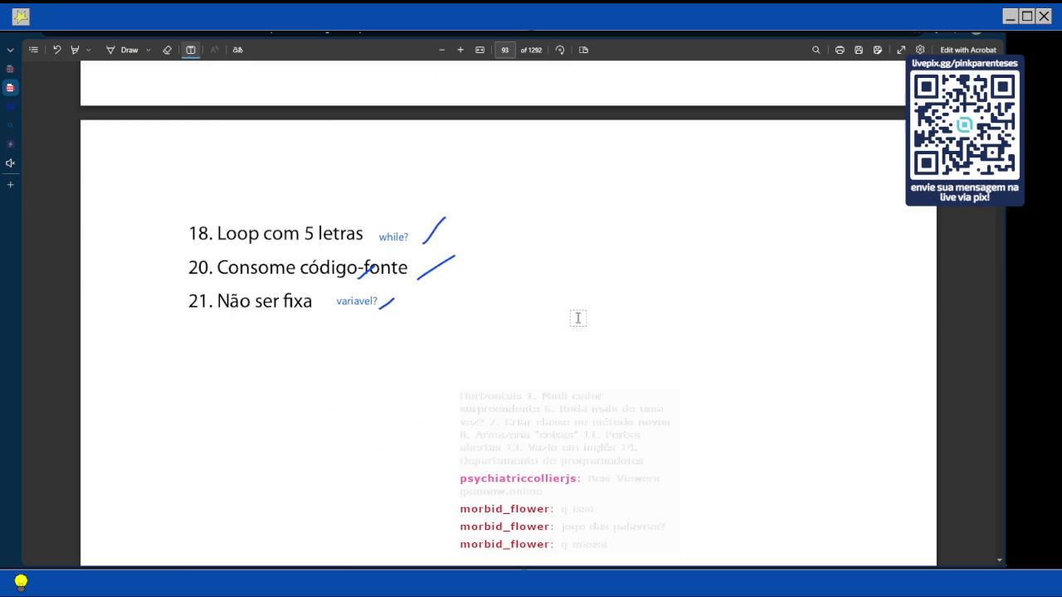
scroll(578, 318, "down", 3)
scroll(578, 317, "down", 5)
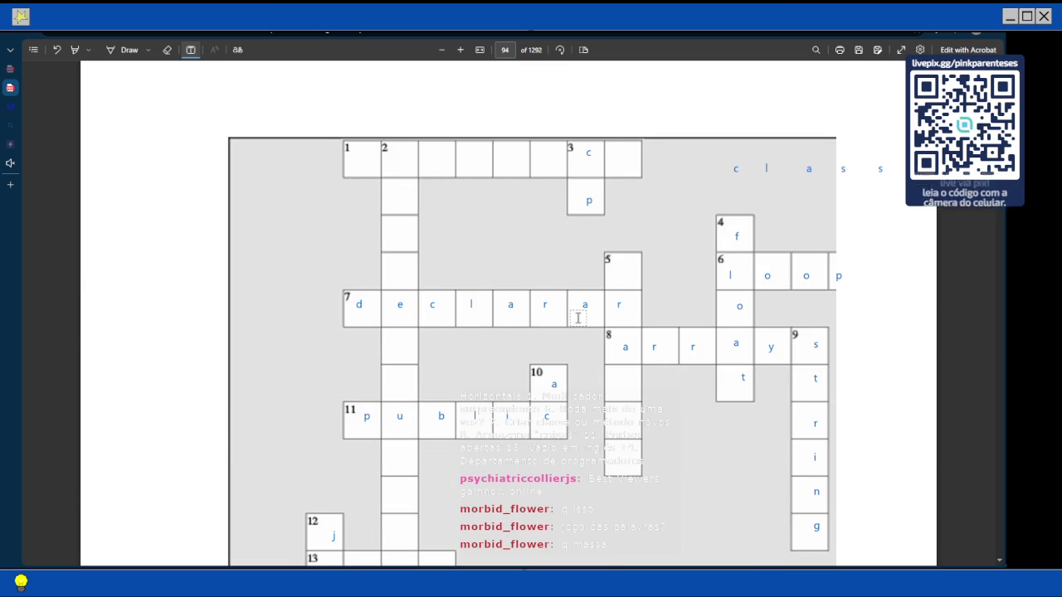
scroll(599, 335, "up", 15)
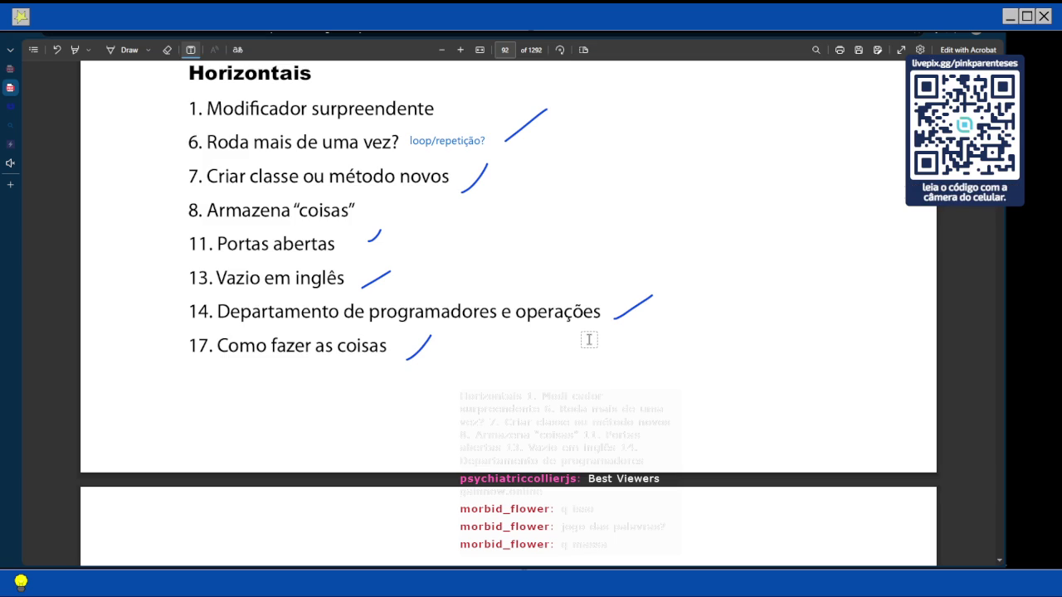
scroll(589, 345, "down", 5)
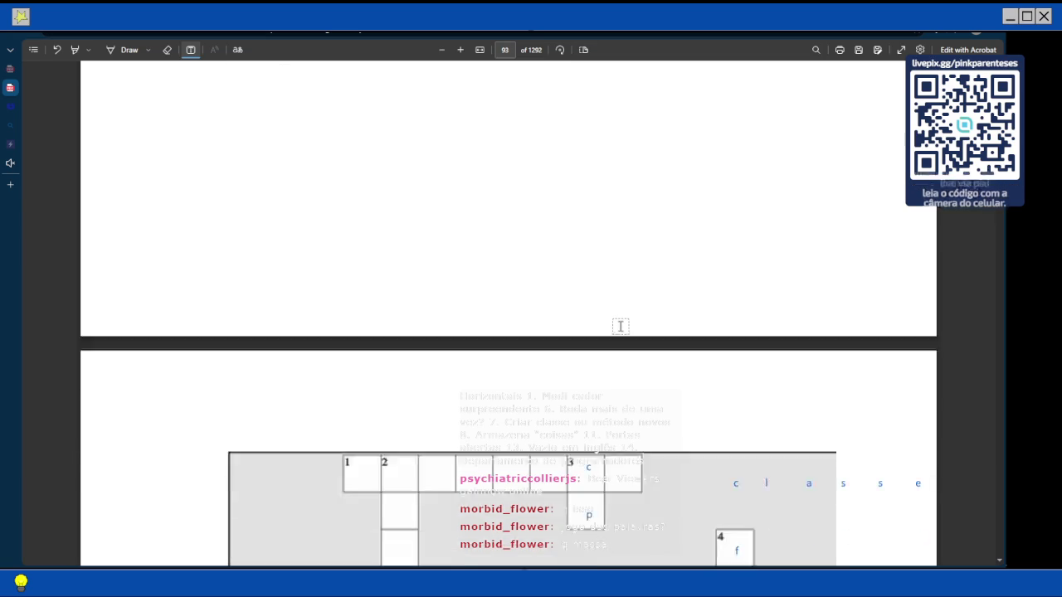
scroll(621, 326, "down", 1)
scroll(621, 326, "down", 2)
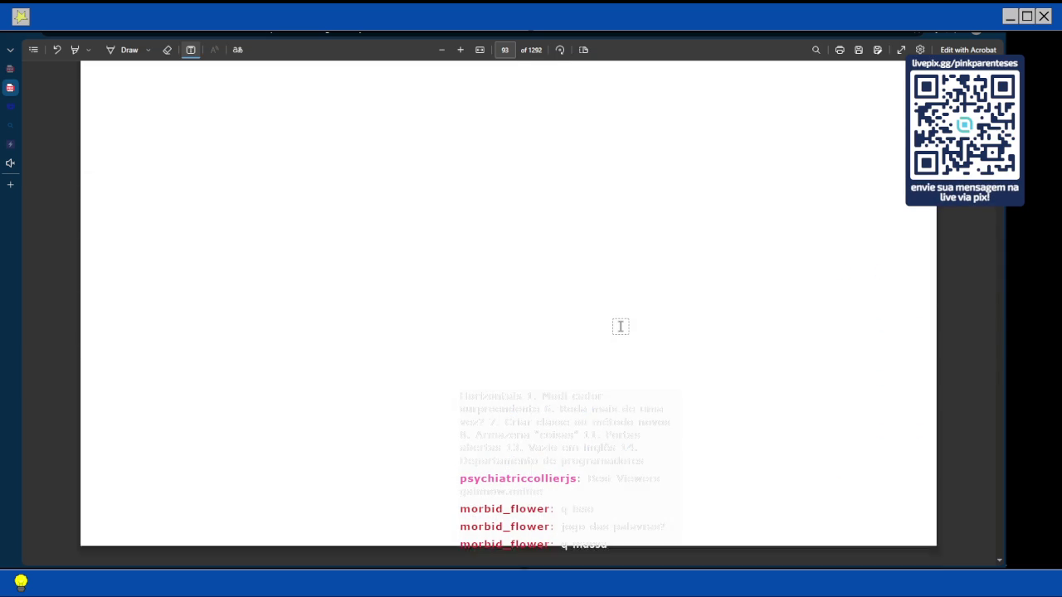
scroll(621, 326, "up", 3)
scroll(620, 326, "down", 5)
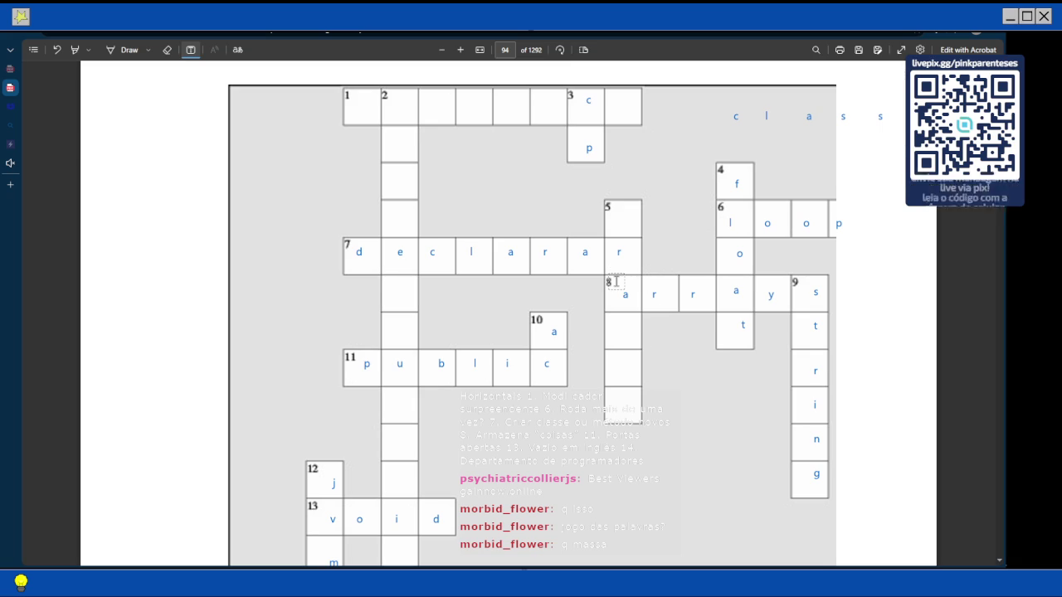
scroll(615, 286, "down", 10)
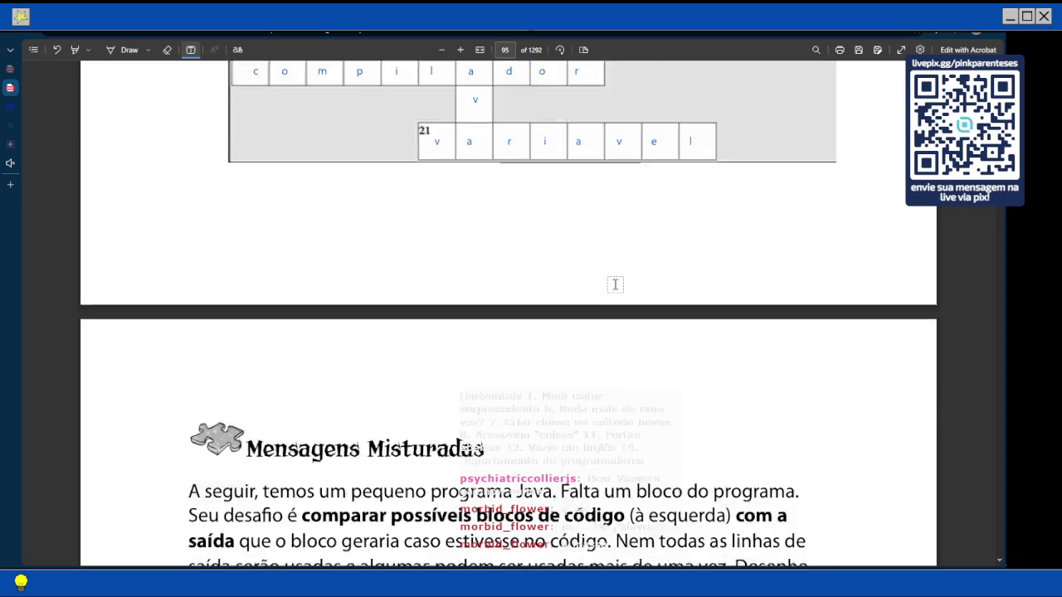
scroll(616, 299, "up", 5)
scroll(615, 304, "up", 2)
scroll(771, 356, "up", 10)
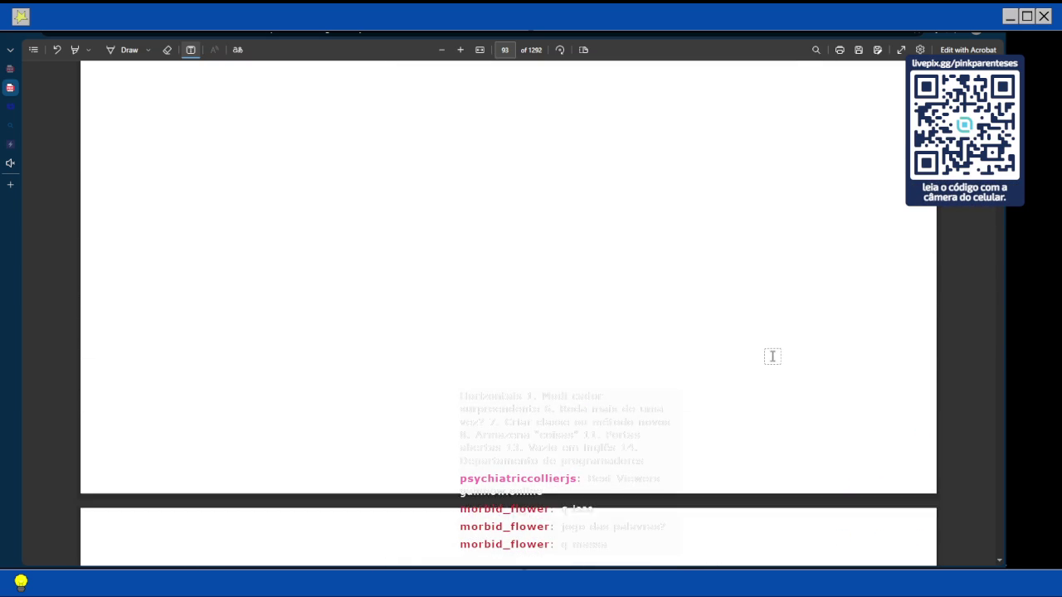
scroll(773, 356, "up", 5)
scroll(773, 357, "up", 10)
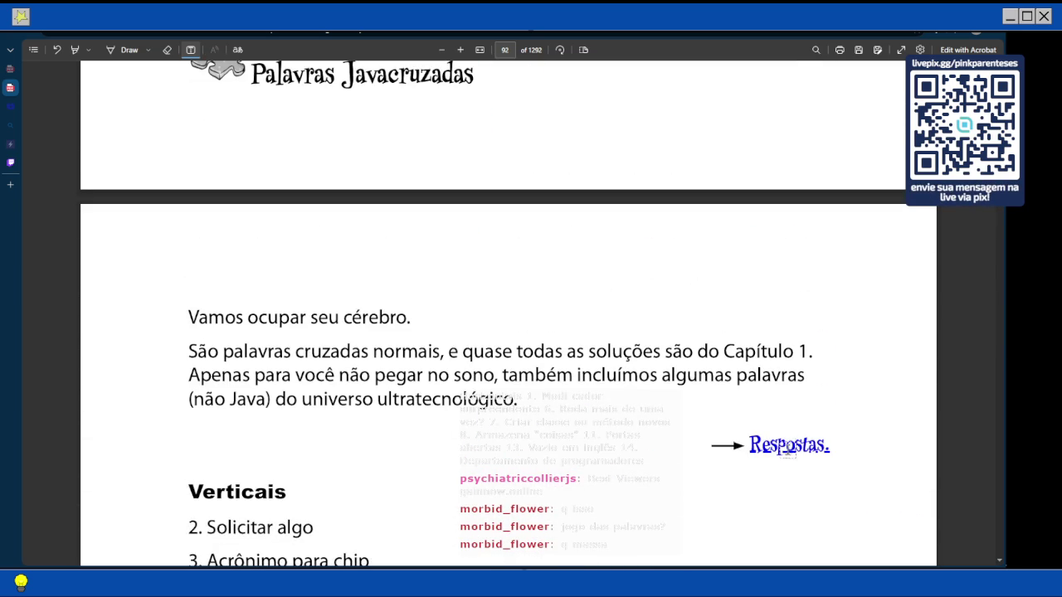
Follow the Respostas link to the Javacruzadas answer grid on page 102
left_click(809, 451)
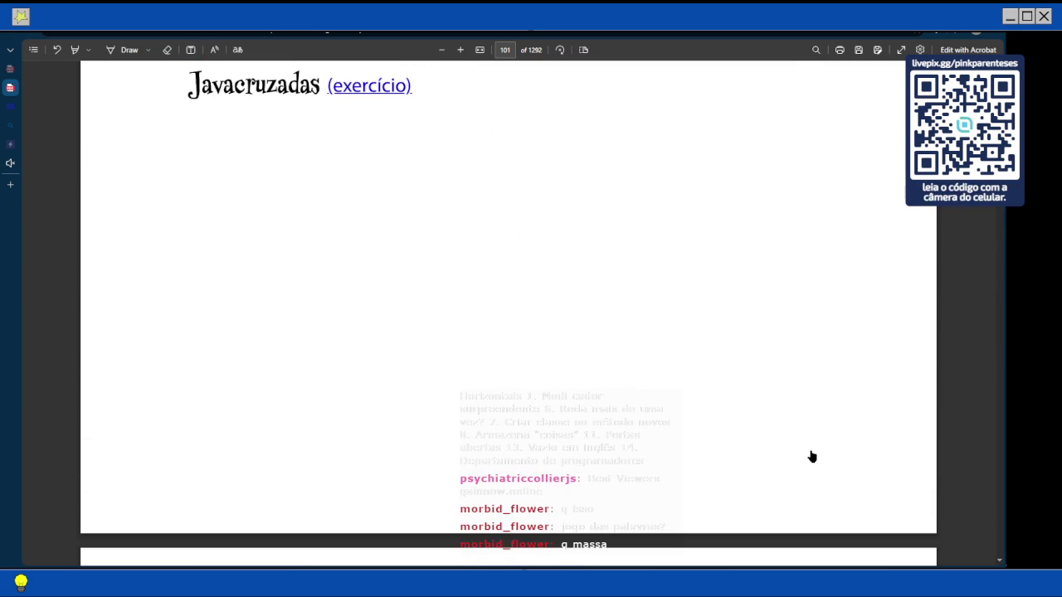
scroll(738, 425, "up", 2)
scroll(716, 422, "up", 2)
scroll(717, 422, "down", 6)
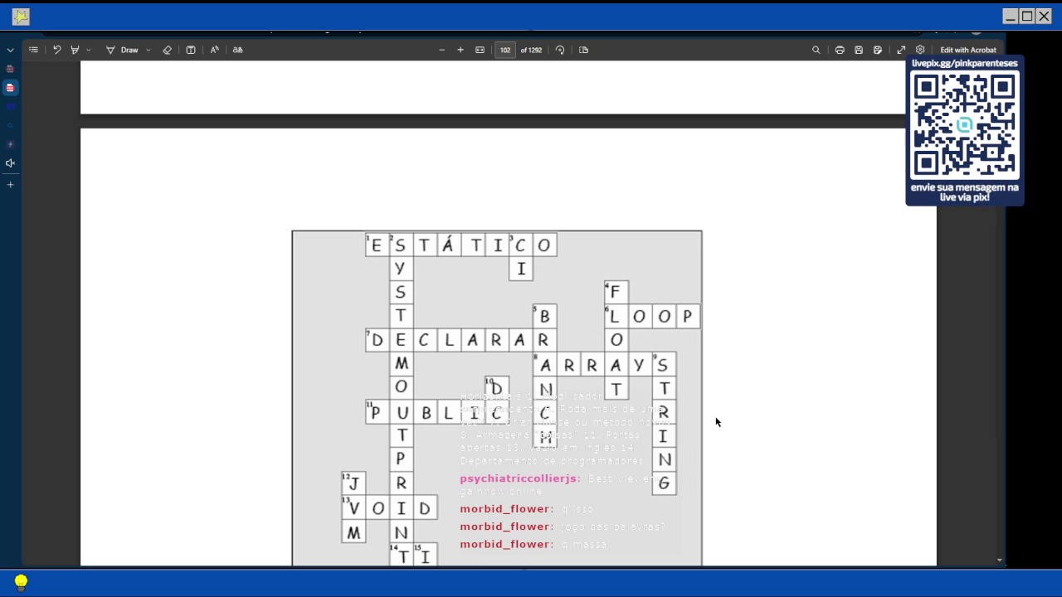
scroll(713, 415, "down", 1)
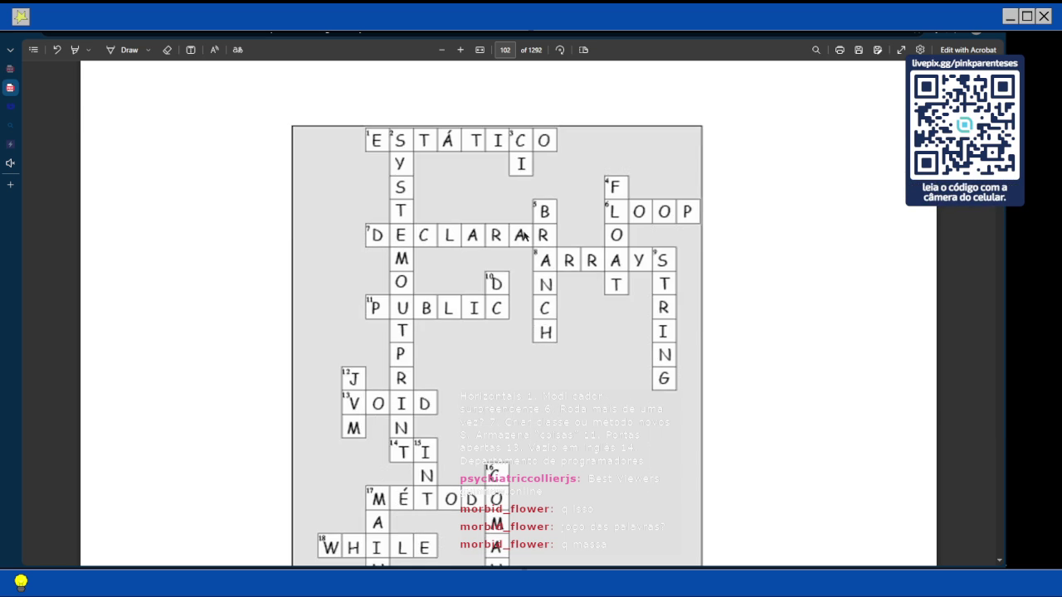
scroll(507, 228, "down", 1)
scroll(507, 228, "up", 1)
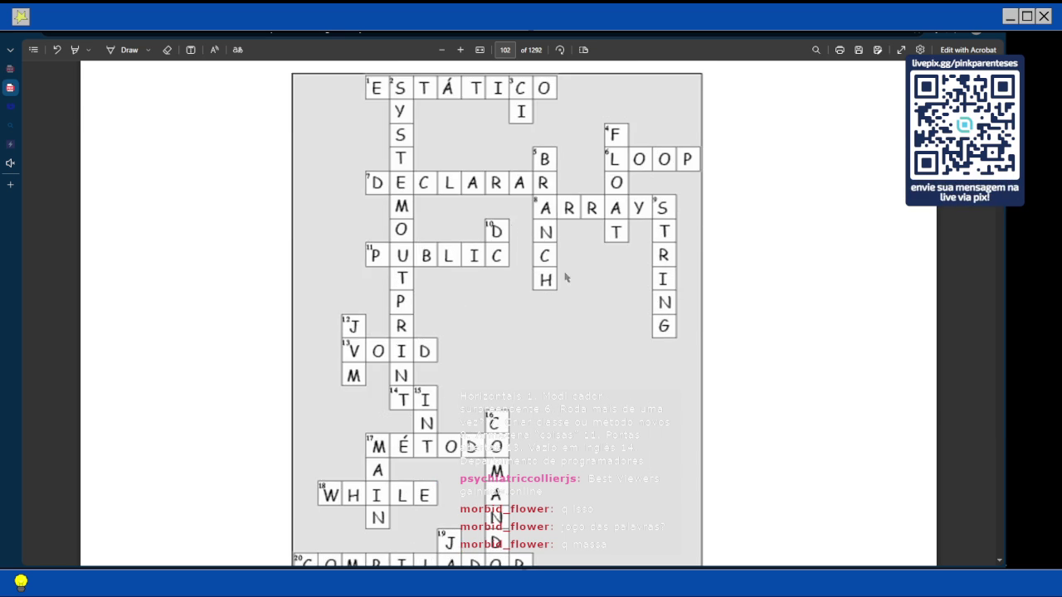
scroll(570, 259, "down", 3)
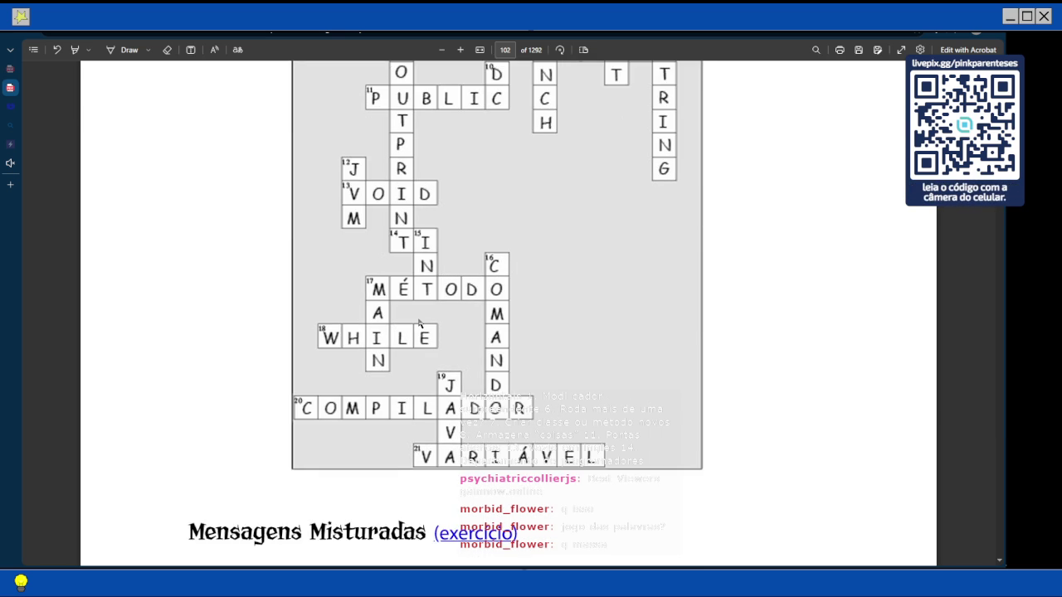
scroll(522, 315, "up", 5)
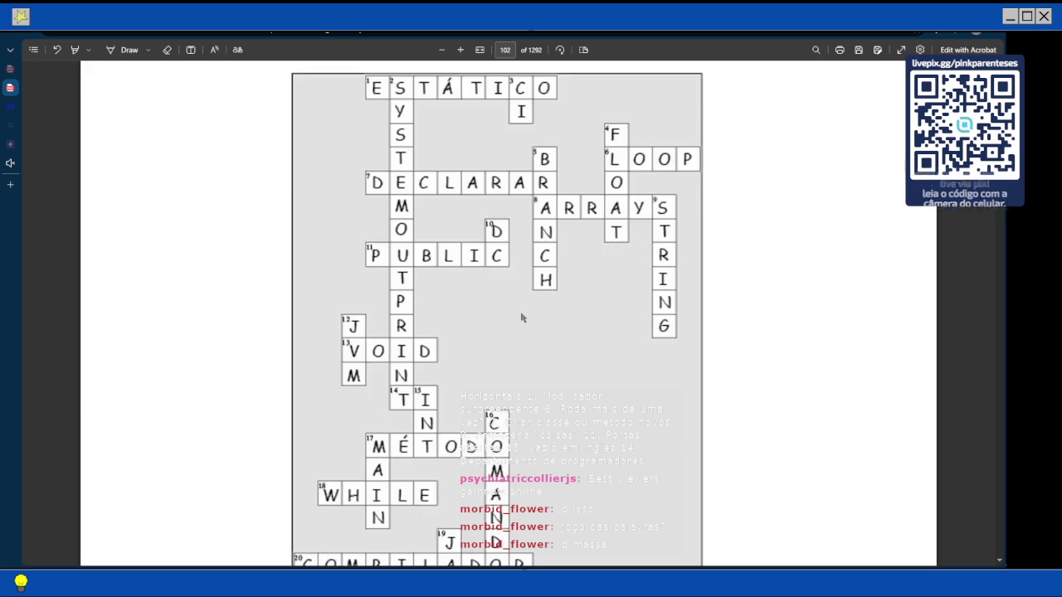
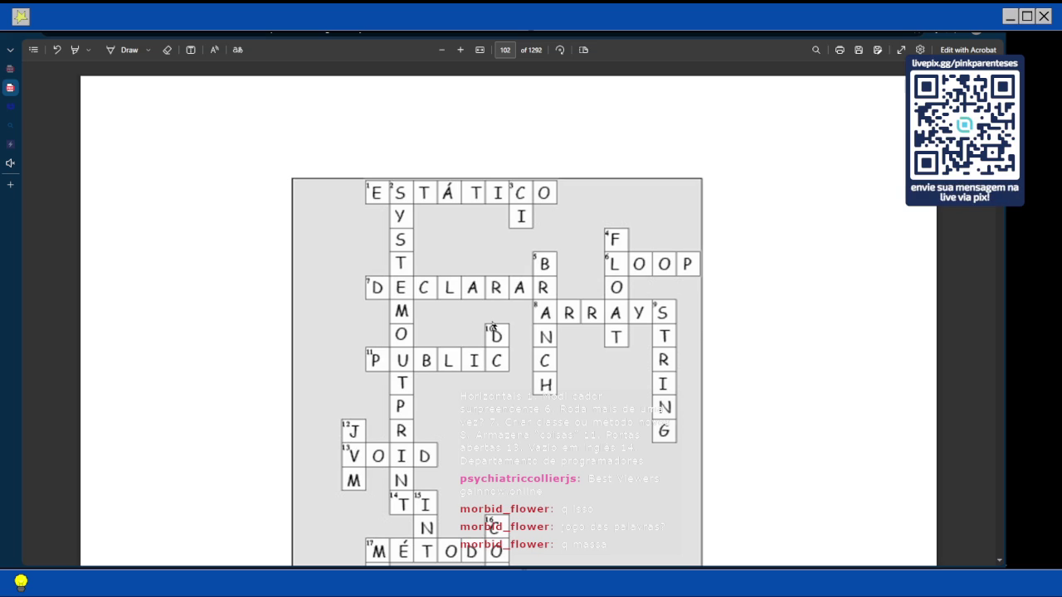
Scroll back through the PDF from page 102 to the partly filled crossword on page 94
scroll(405, 190, "down", 3)
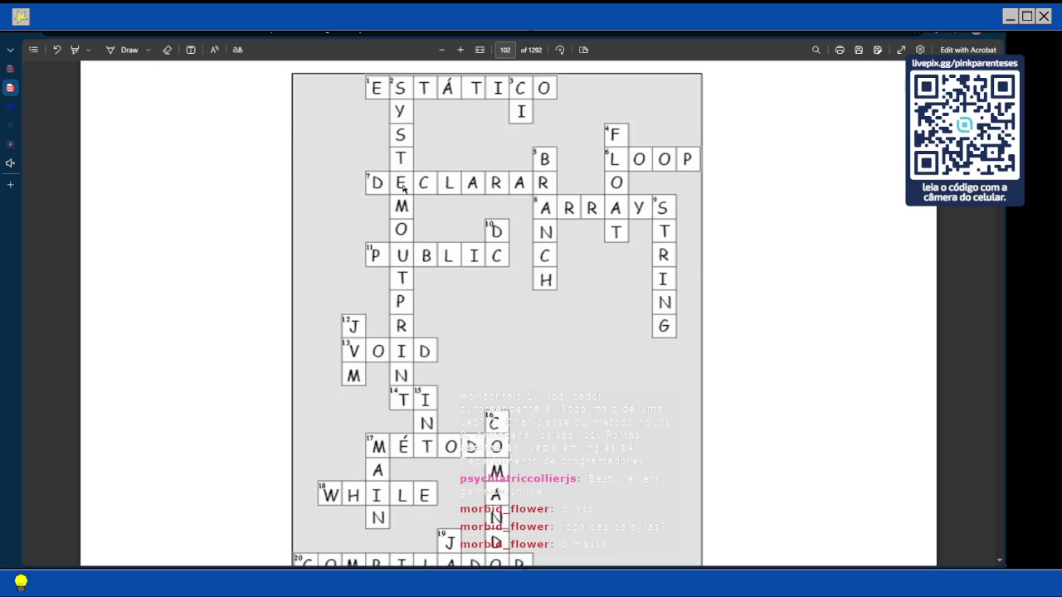
scroll(381, 249, "up", 3)
scroll(378, 243, "down", 3)
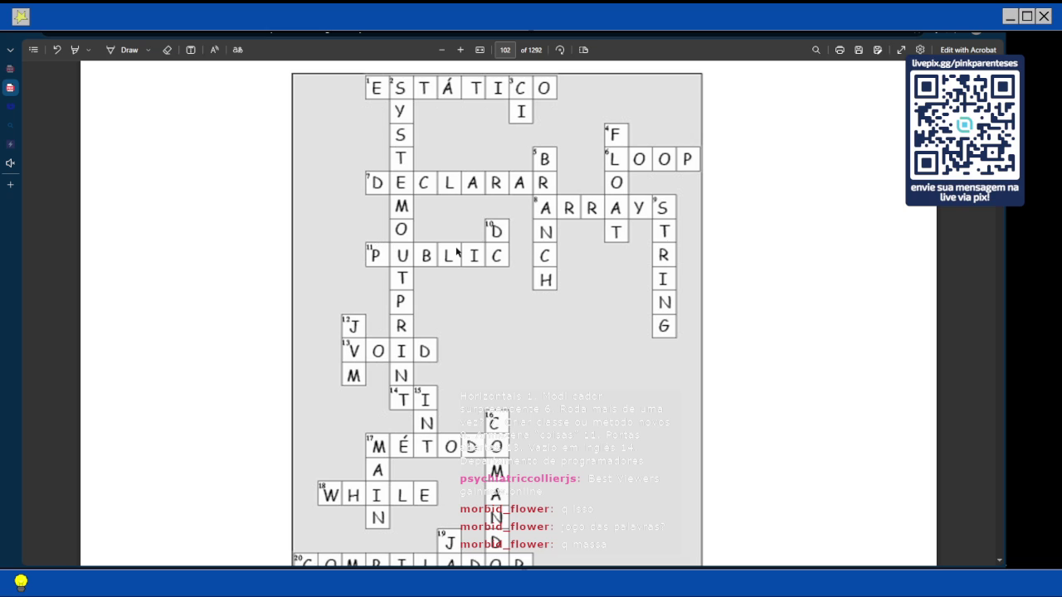
scroll(456, 253, "down", 3)
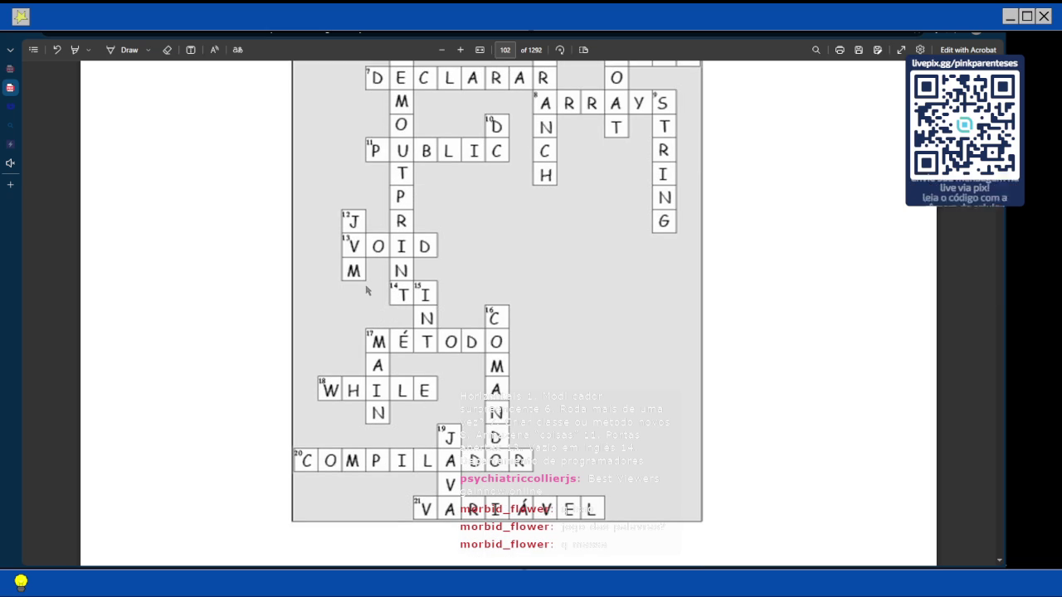
scroll(362, 292, "down", 3)
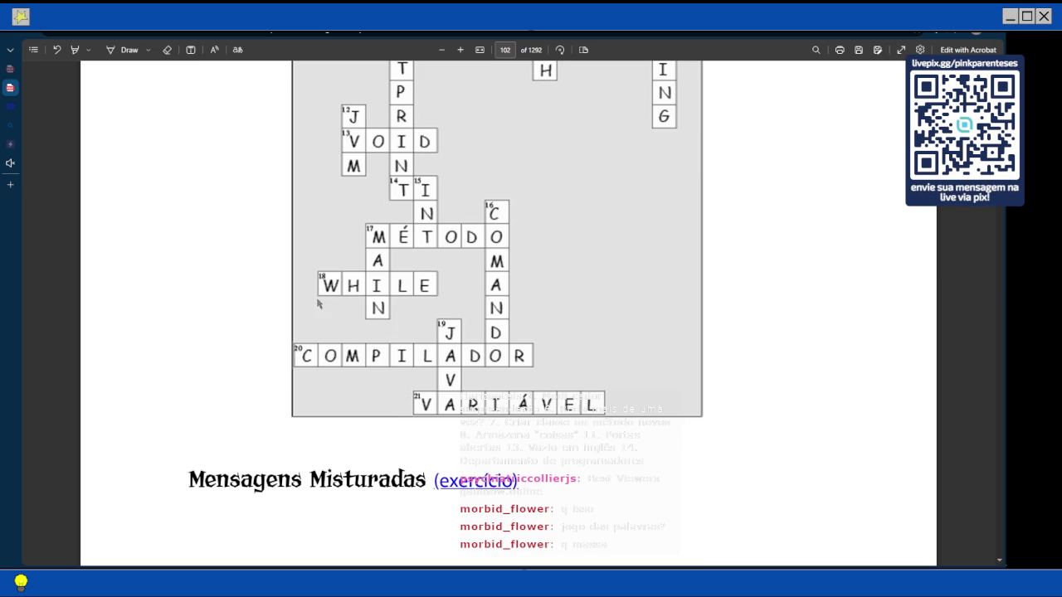
scroll(390, 256, "up", 2)
scroll(396, 269, "up", 5)
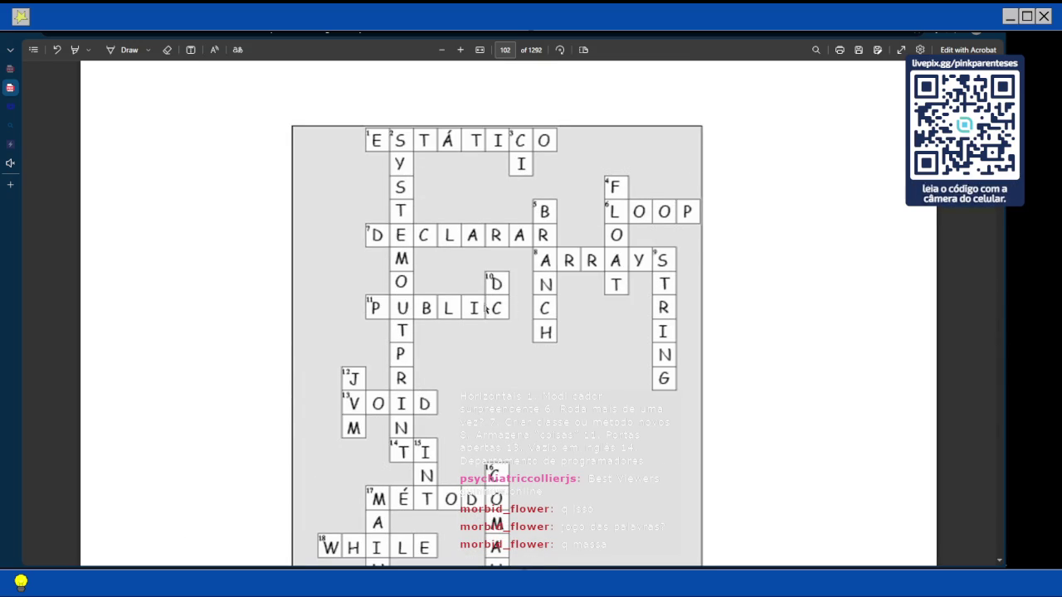
scroll(494, 303, "up", 1)
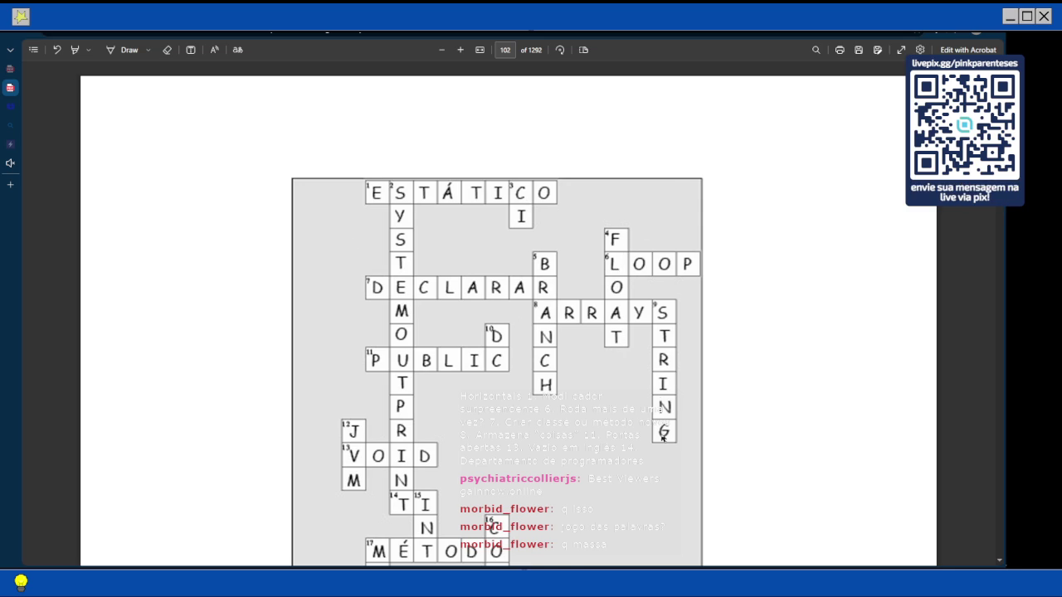
scroll(511, 287, "down", 2)
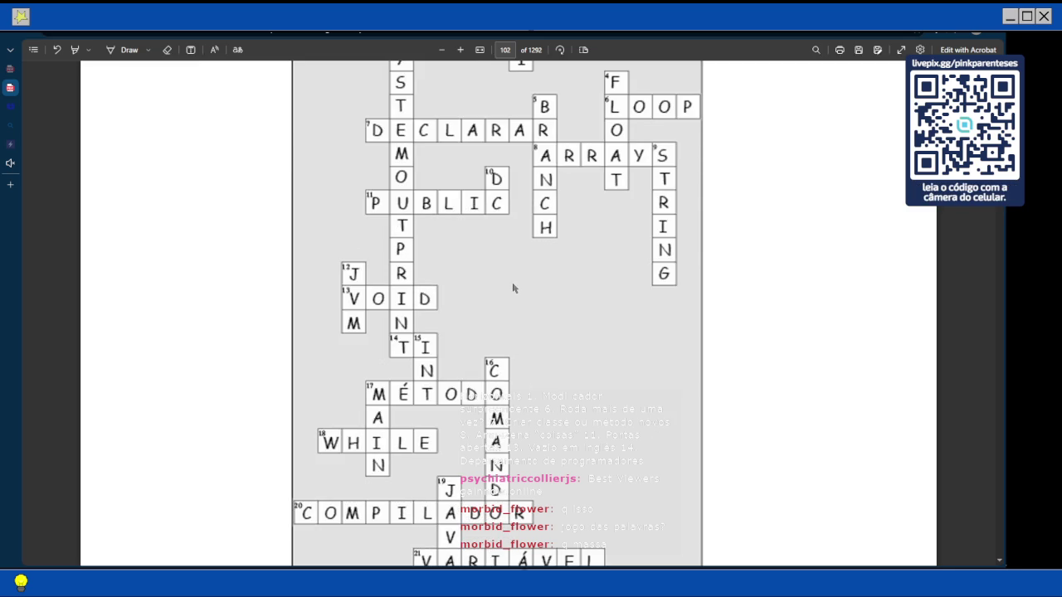
scroll(512, 287, "up", 10)
scroll(512, 288, "up", 10)
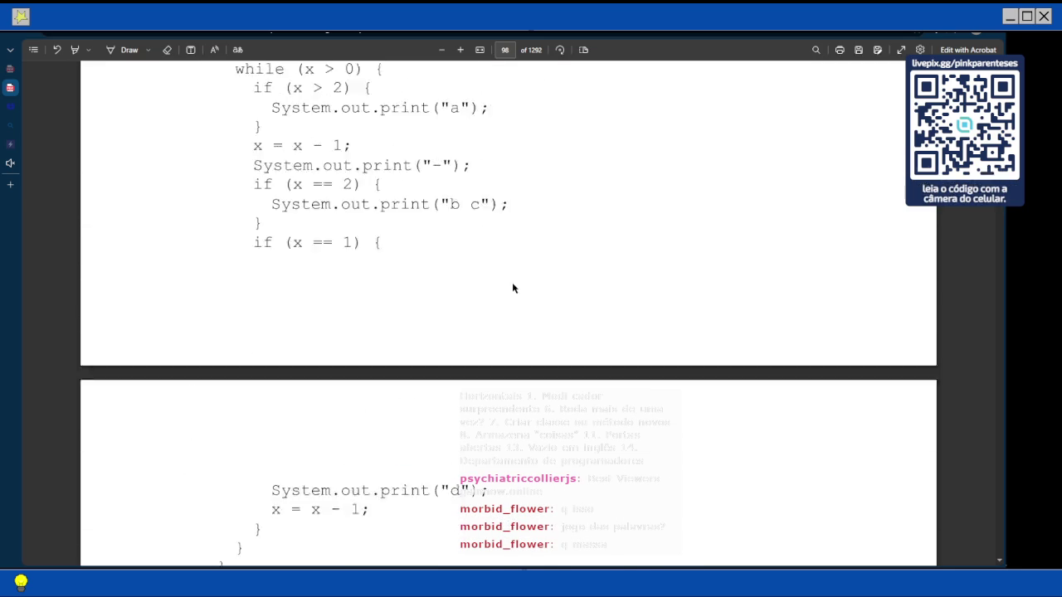
scroll(512, 288, "up", 5)
scroll(512, 288, "up", 10)
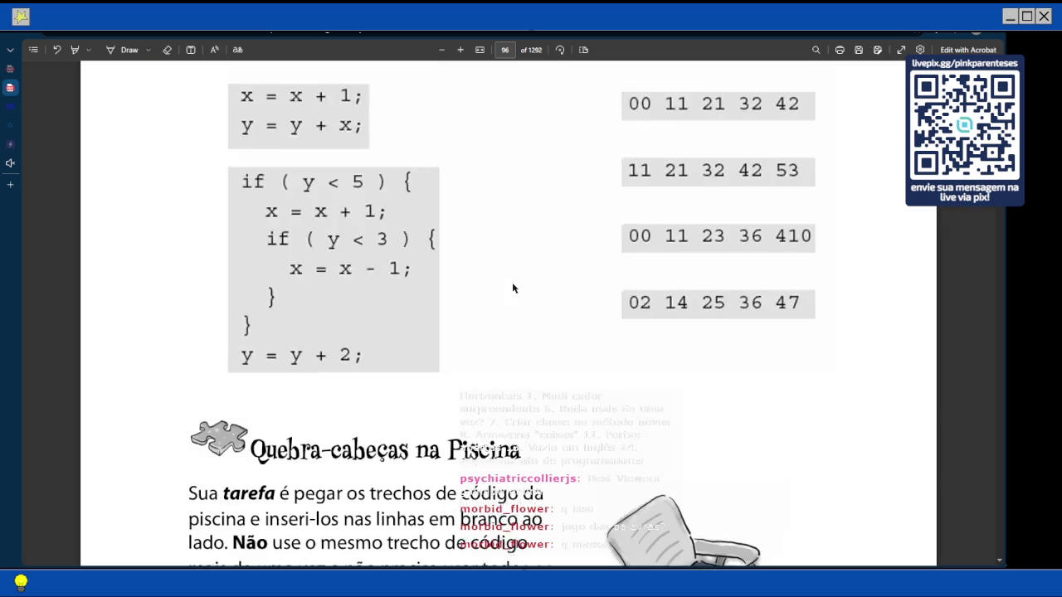
scroll(513, 288, "up", 5)
scroll(513, 287, "up", 10)
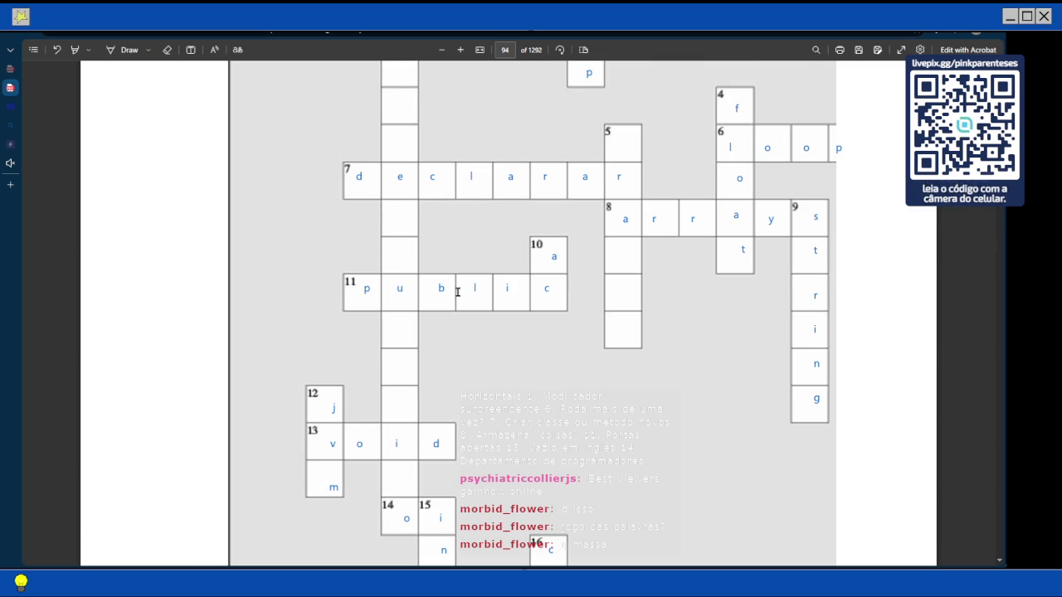
scroll(385, 315, "down", 1)
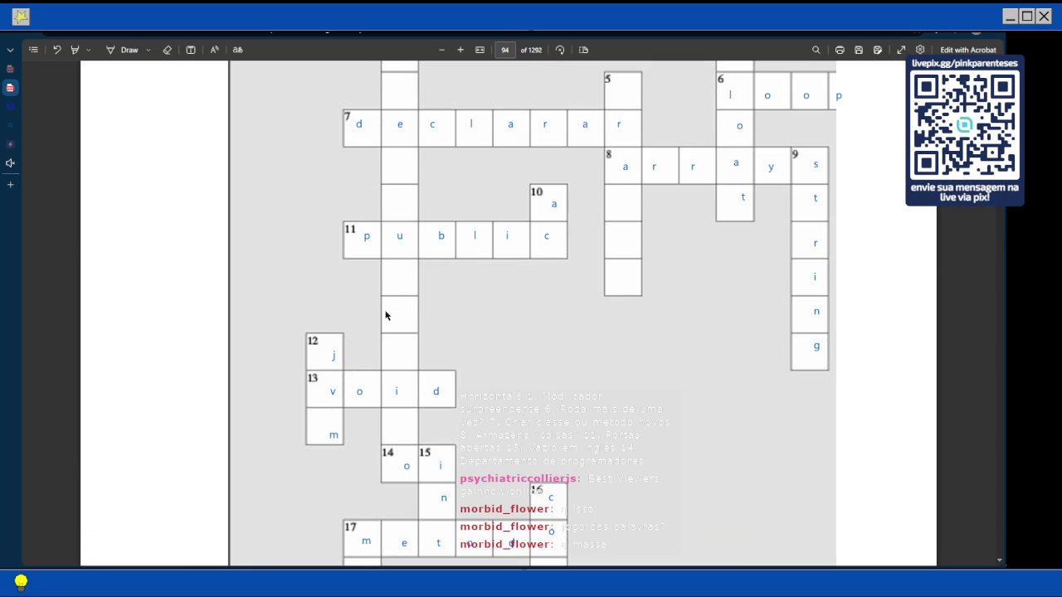
scroll(385, 315, "down", 3)
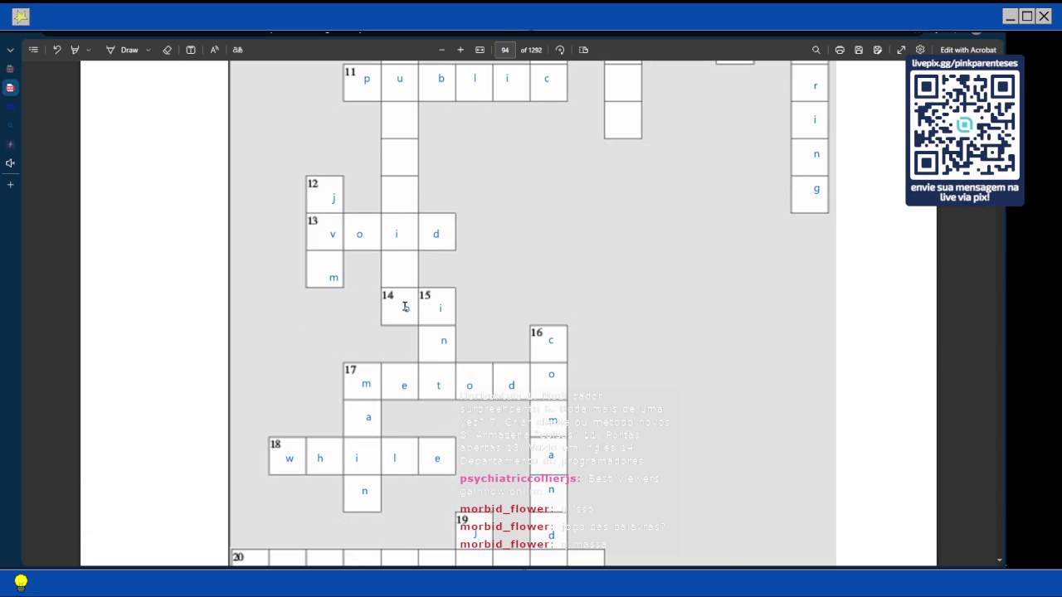
Put the letter t in crossword cell 14 beside cell 15's i, then return to the crossword's top
left_click(407, 308)
key("BackSpace")
type("t")
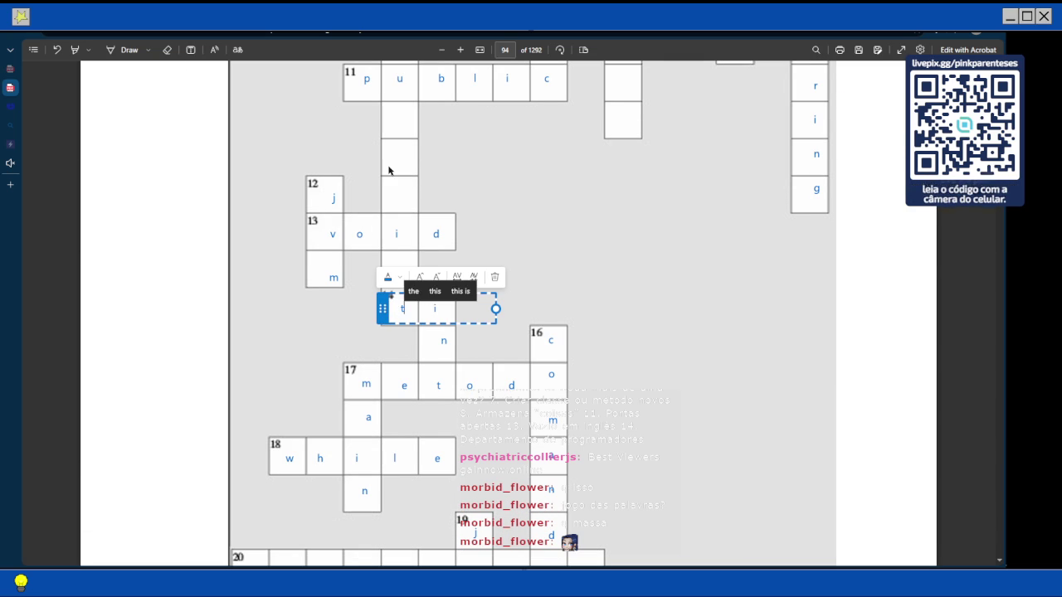
key("Escape")
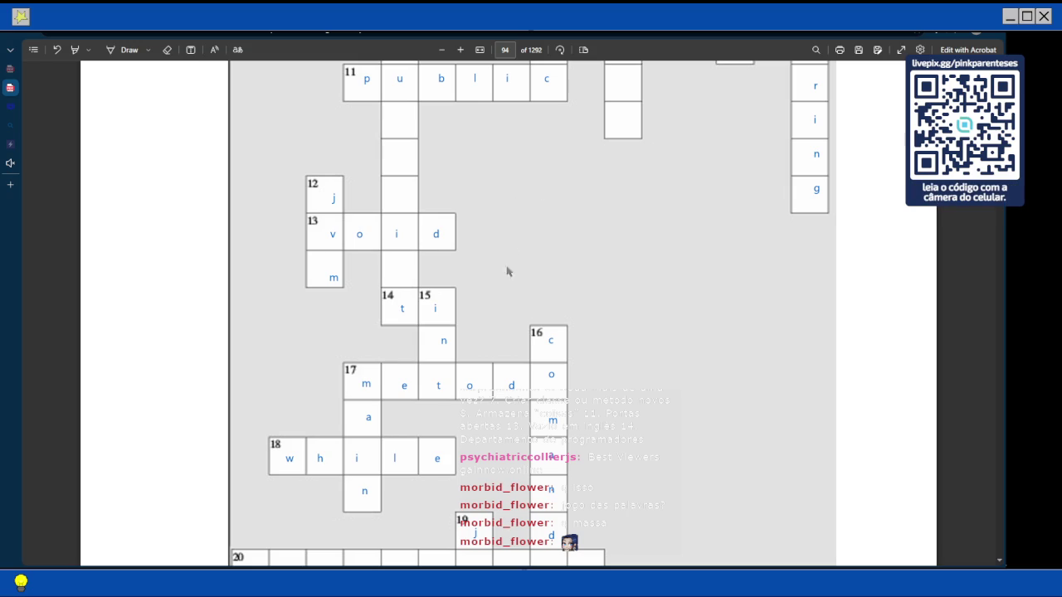
scroll(492, 287, "up", 3)
scroll(492, 288, "up", 3)
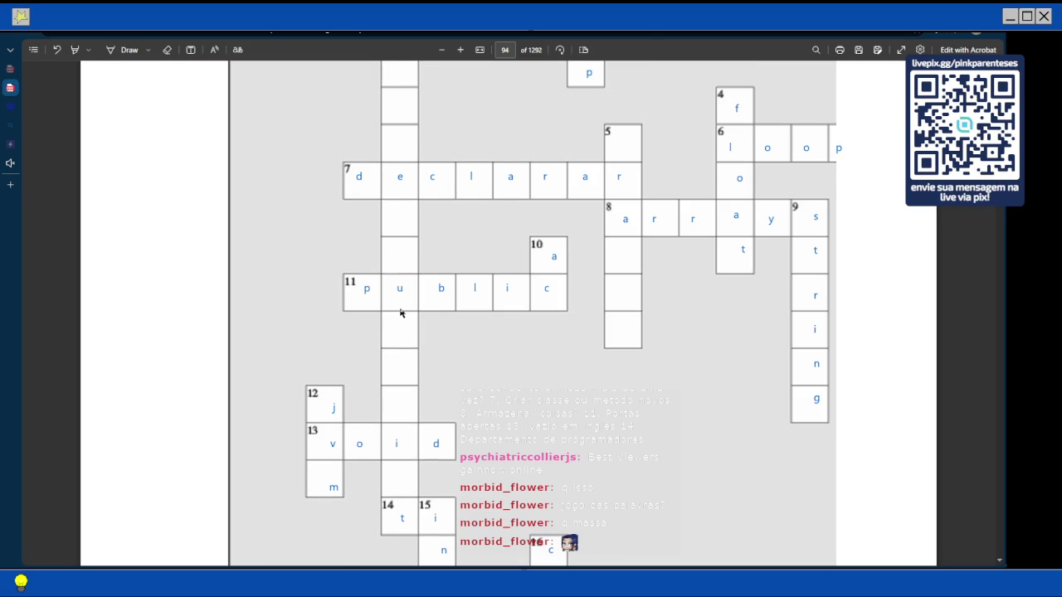
scroll(400, 313, "up", 4)
scroll(400, 313, "up", 3)
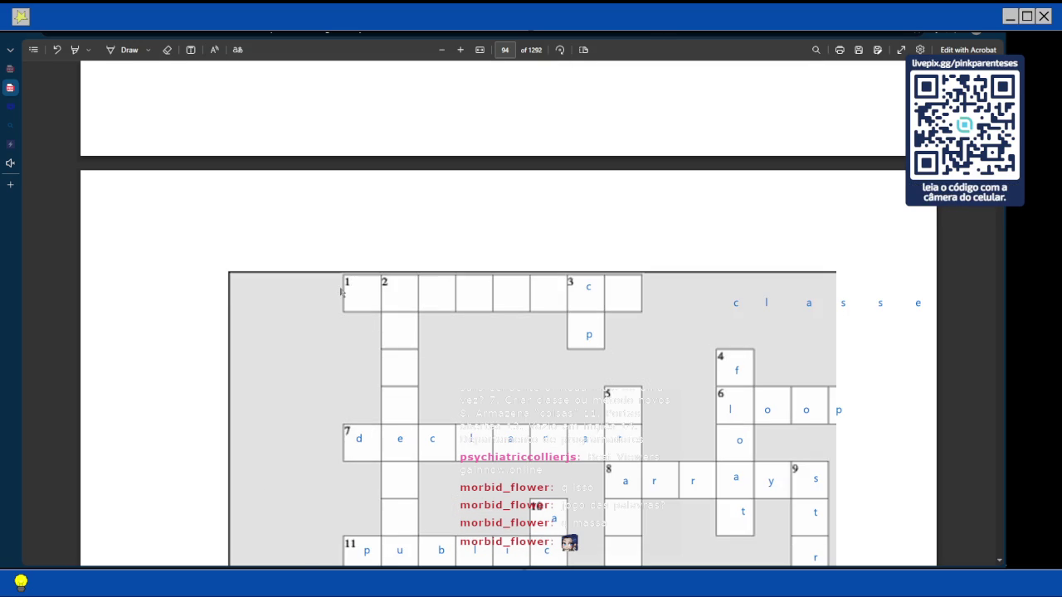
Add a text box in cell 1 spelling the across answer e s t a t i c o
left_click(190, 50)
left_click(341, 289)
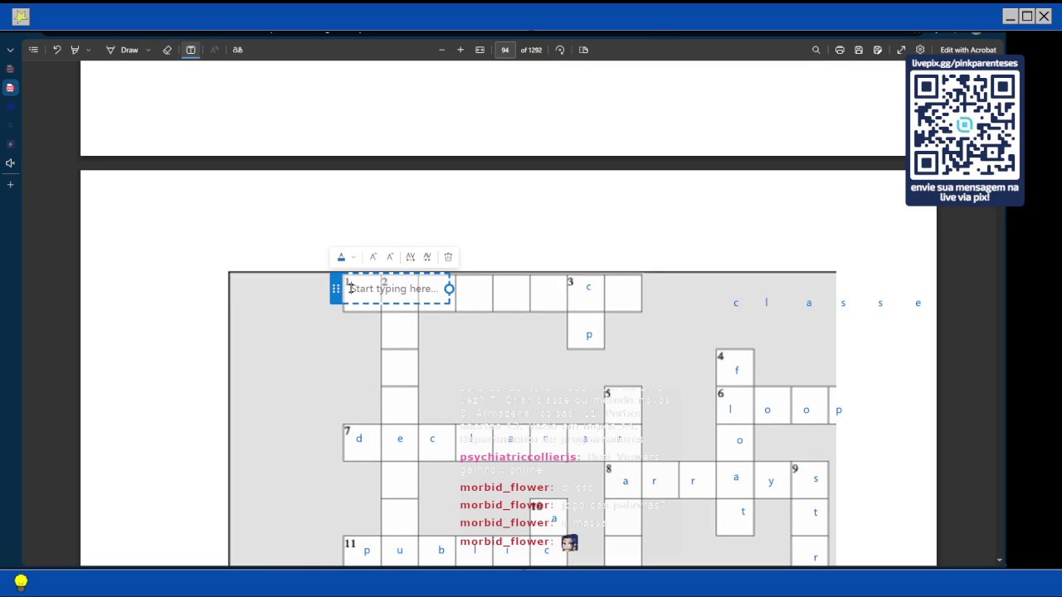
type("e        ")
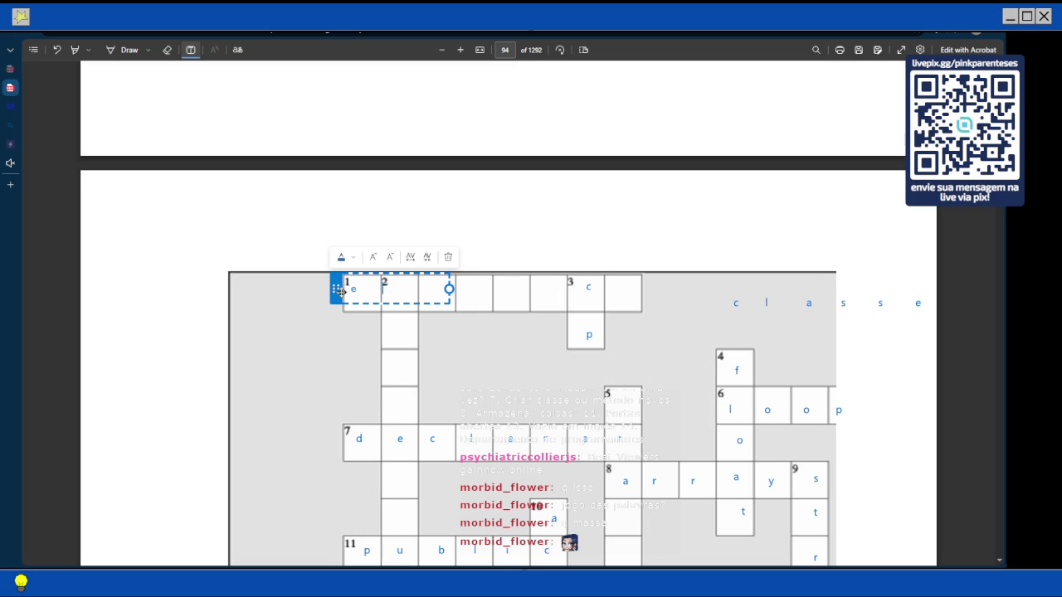
type(" s              t      a        t ")
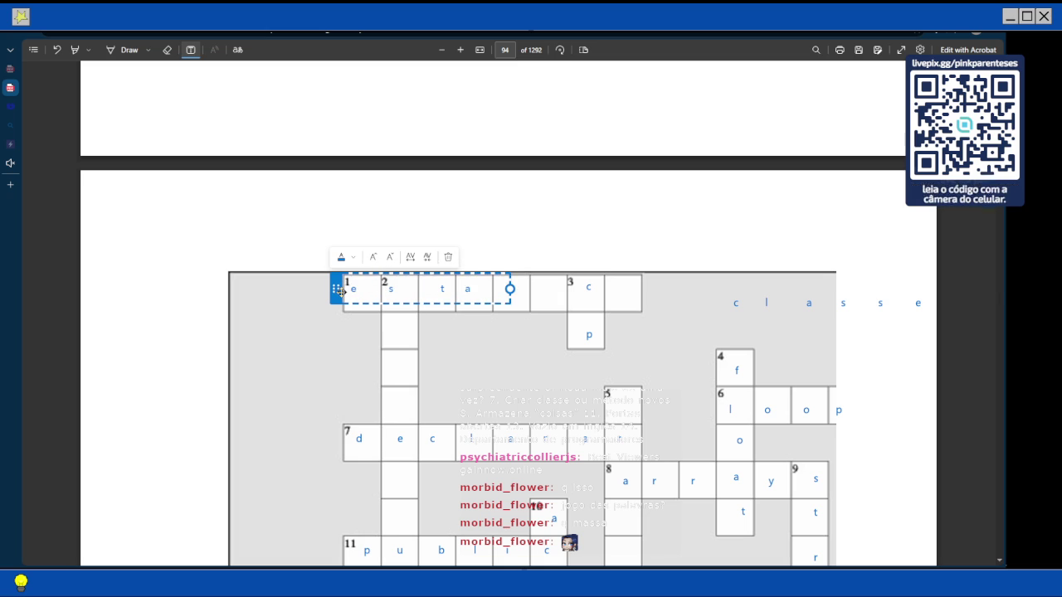
type("     i              o")
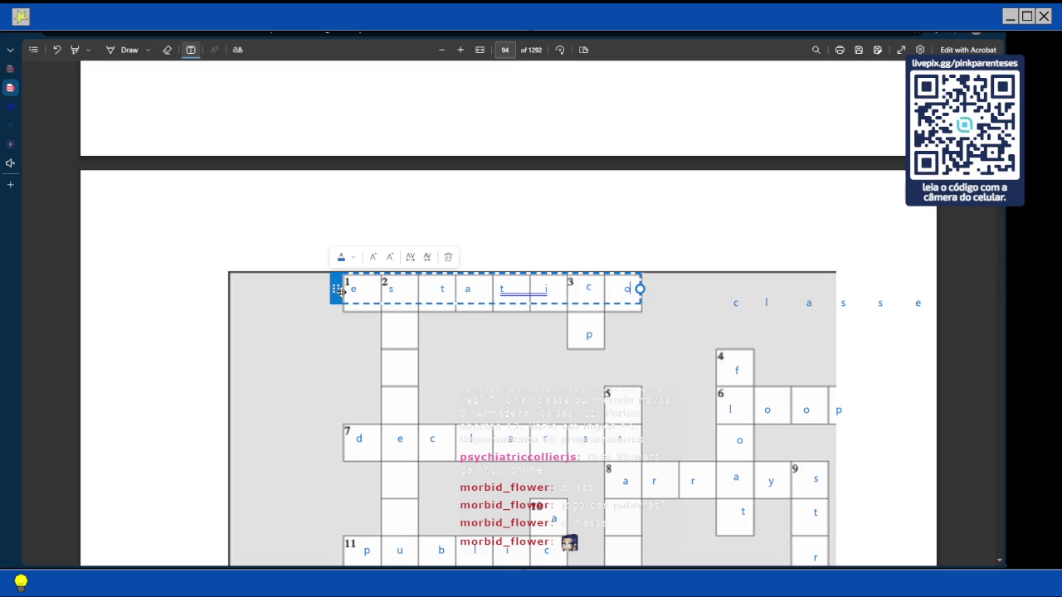
key("Escape")
Add letter boxes b, n, c and h down column 5 to form branch
scroll(215, 339, "down", 3)
left_click(614, 248)
type("b")
left_click(615, 356)
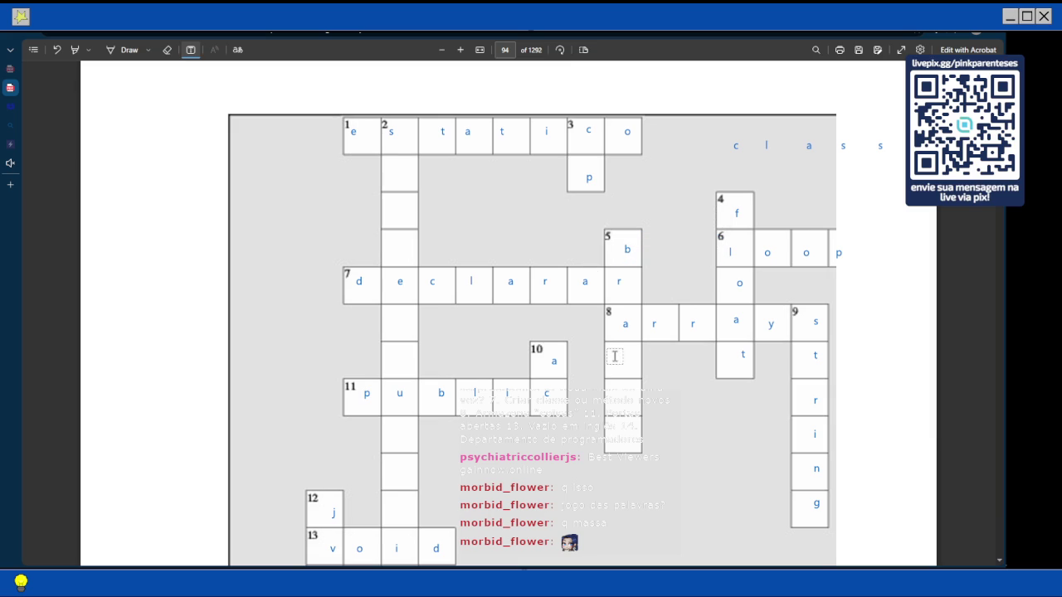
left_click(615, 357)
type("n")
left_click(623, 393)
type("c")
left_click(622, 432)
type("h")
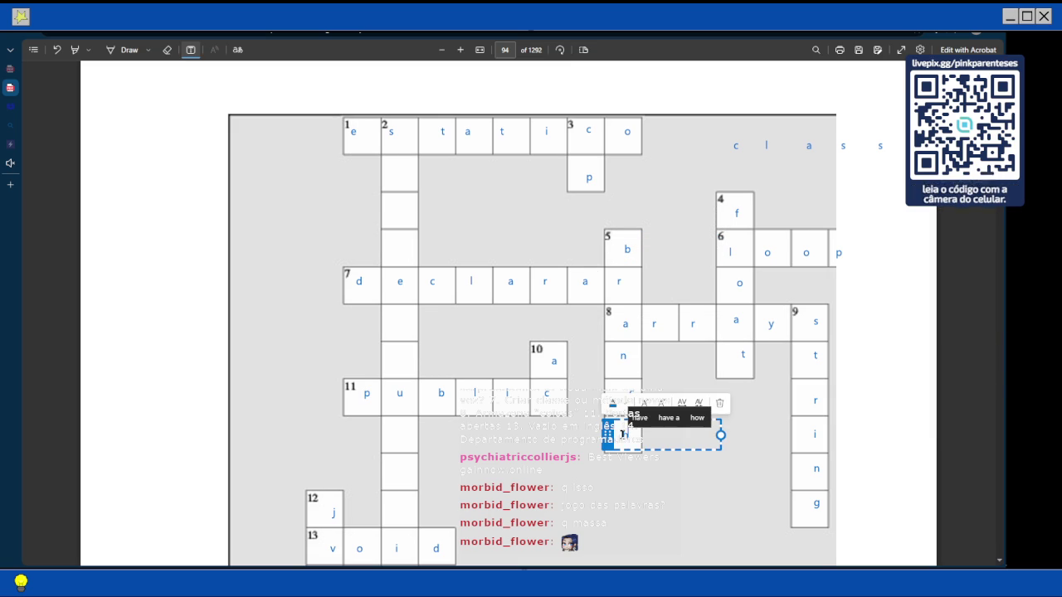
key("Escape")
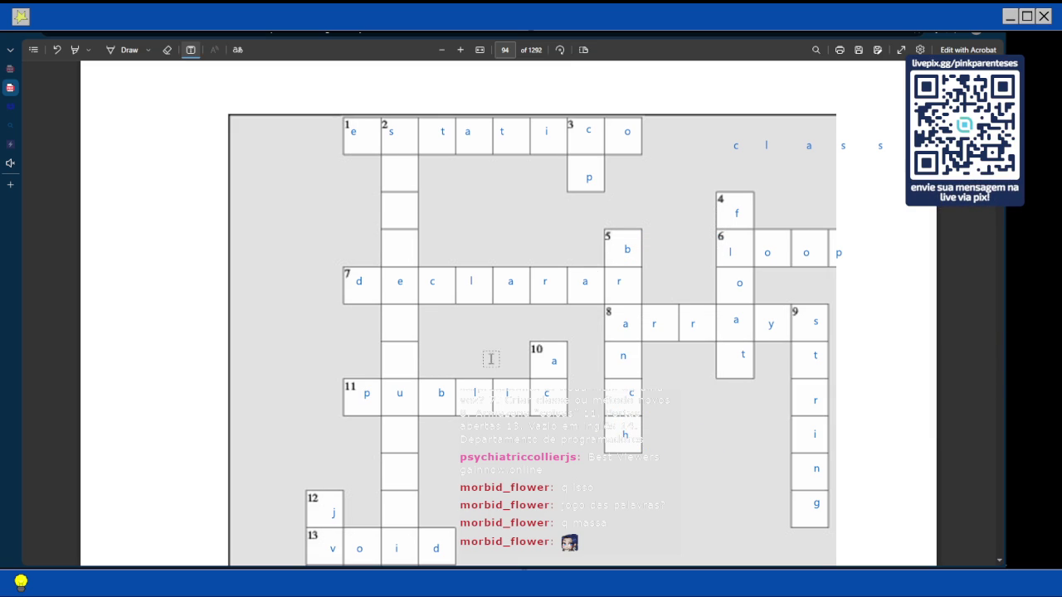
Start a vertical text box below column 2's s with letters y, s, t, m, o on separate lines
left_click(400, 180)
type("y")
key("Return")
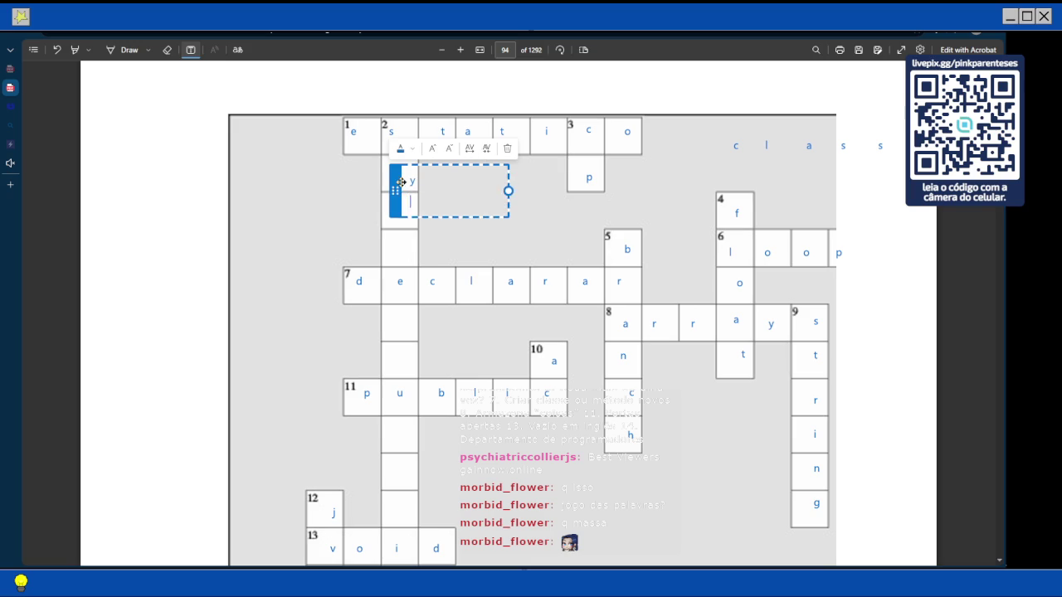
type("s")
key("Return")
type("t")
key("Return")
key("Return")
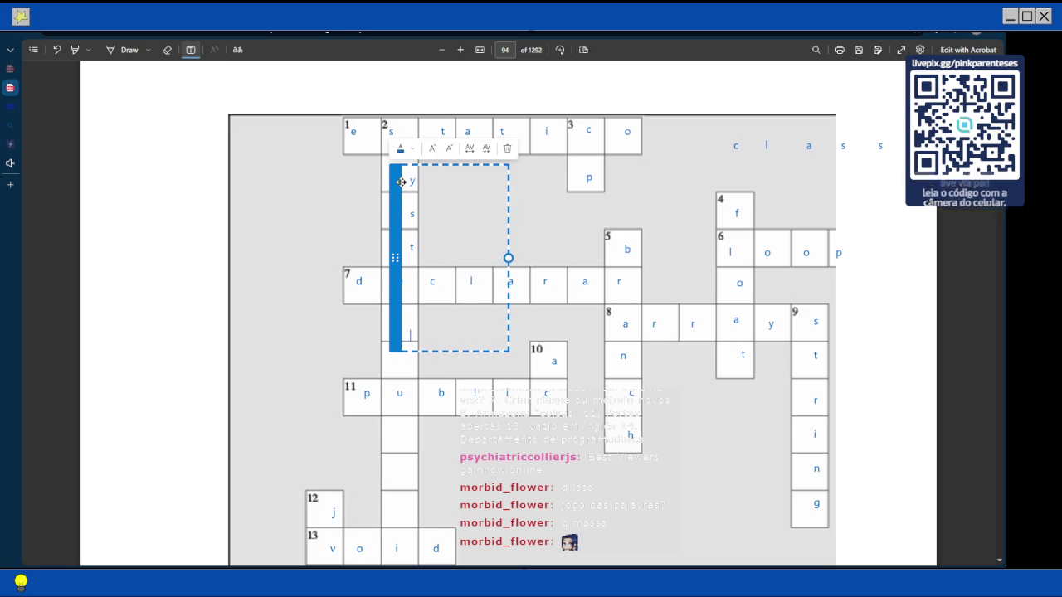
type("m")
key("Return")
key("Return")
type("o")
key("Return")
key("Return")
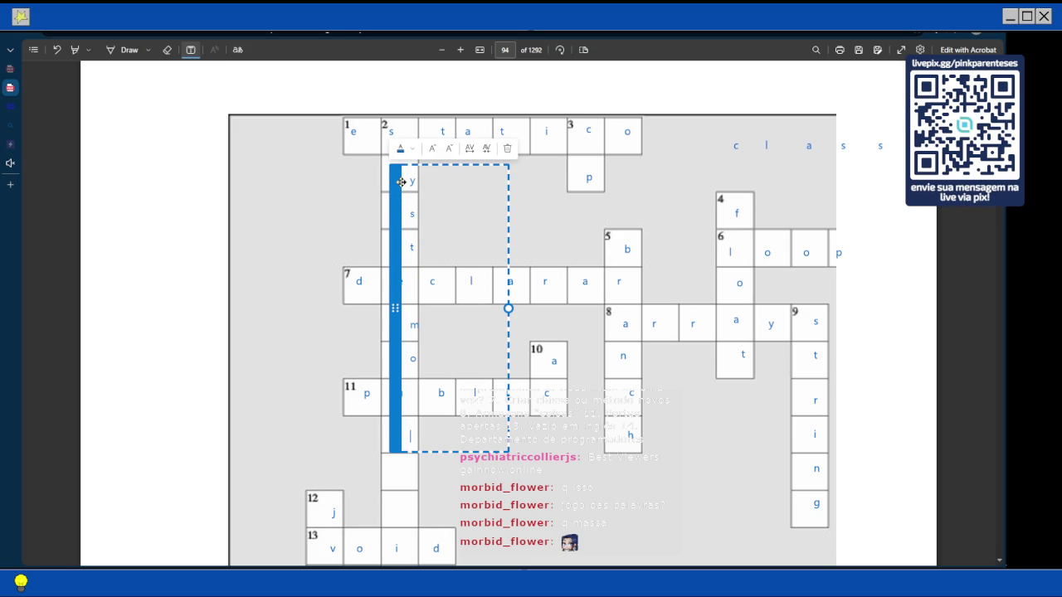
Continue the column with t, p, r and i to complete the …OUTPRINT down answer
type("t")
key("Return")
type("p")
key("Return")
type("r")
scroll(422, 88, "down", 1)
scroll(421, 419, "down", 2)
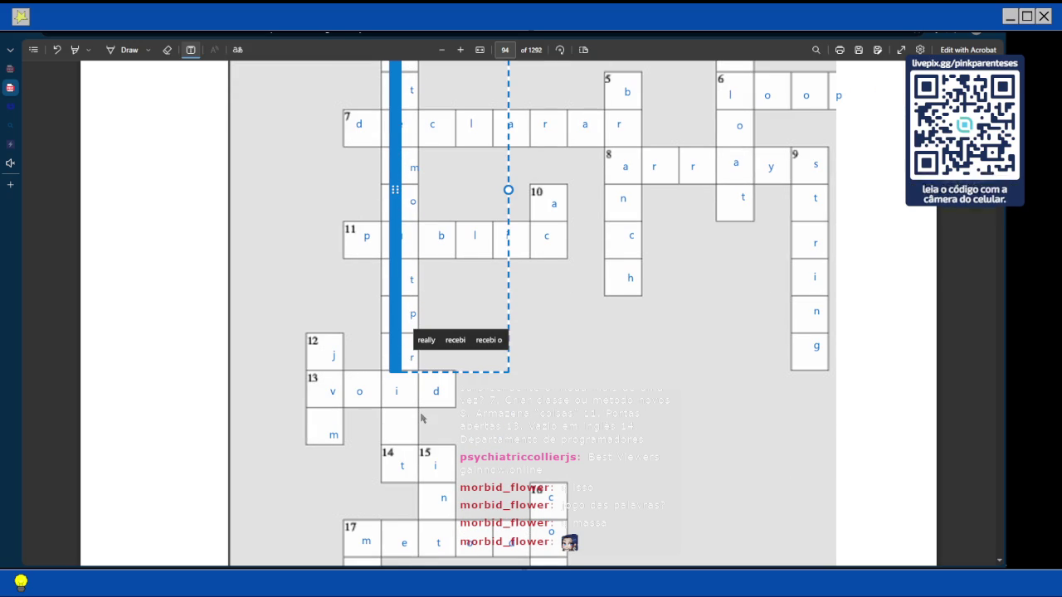
key("Return")
key("Return")
type("i")
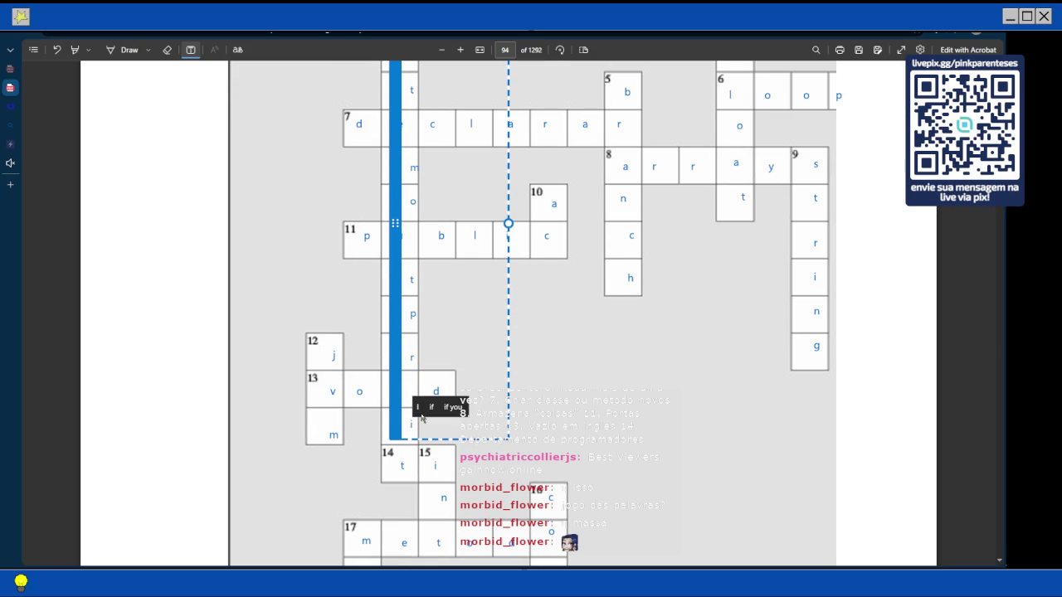
key("Escape")
Reopen the vertical letters, then click outside them to commit the column
left_click(423, 418)
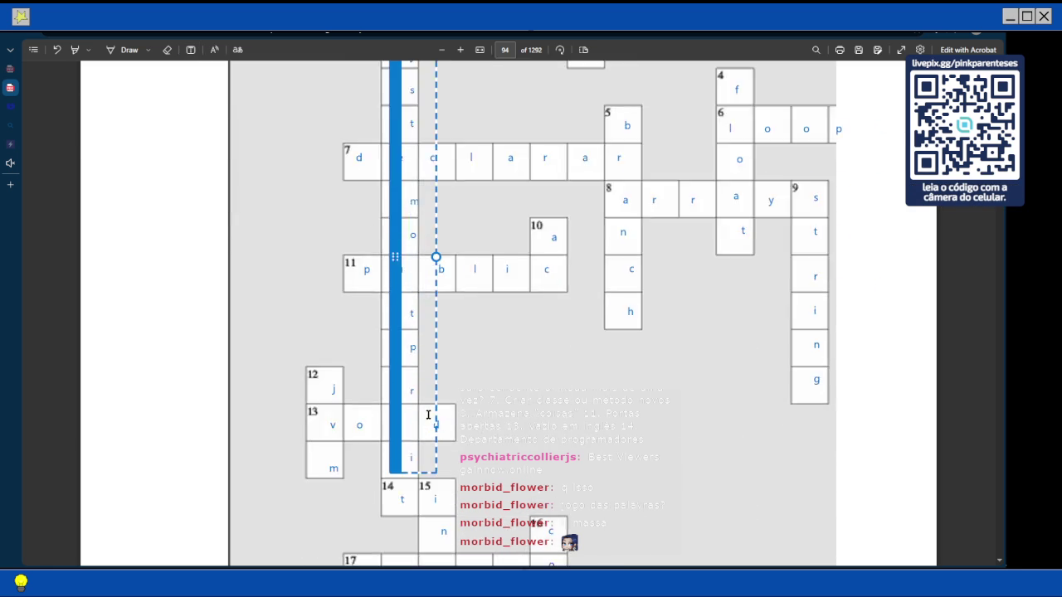
scroll(415, 150, "down", 4)
scroll(415, 154, "up", 1)
scroll(423, 174, "up", 3)
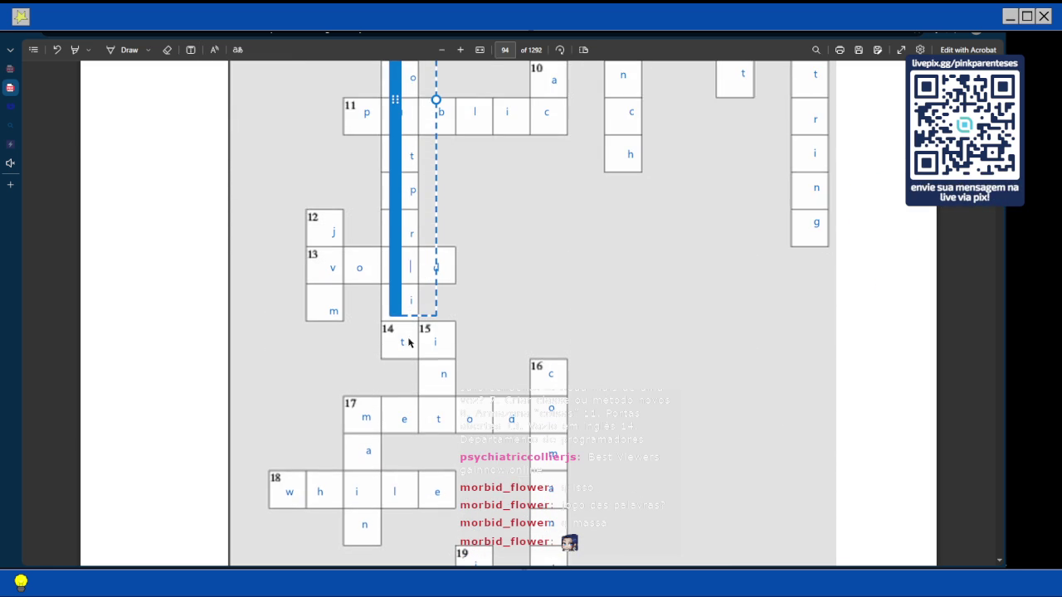
left_click(575, 253)
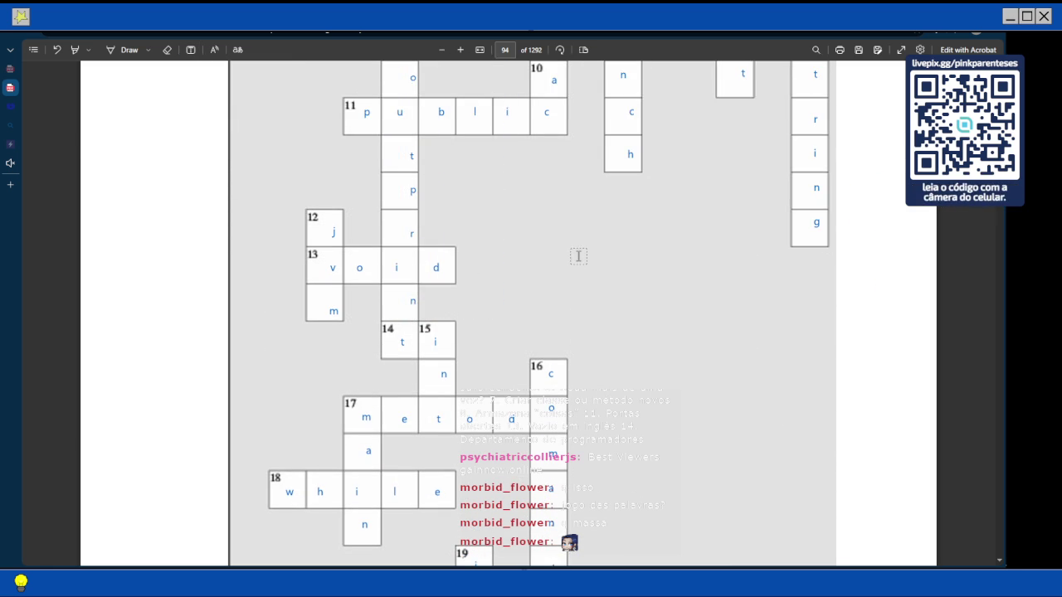
Scroll up to the clue list on page 92, then down to page 95's Mensagens Misturadas exercise
scroll(576, 261, "up", 10)
scroll(567, 287, "up", 10)
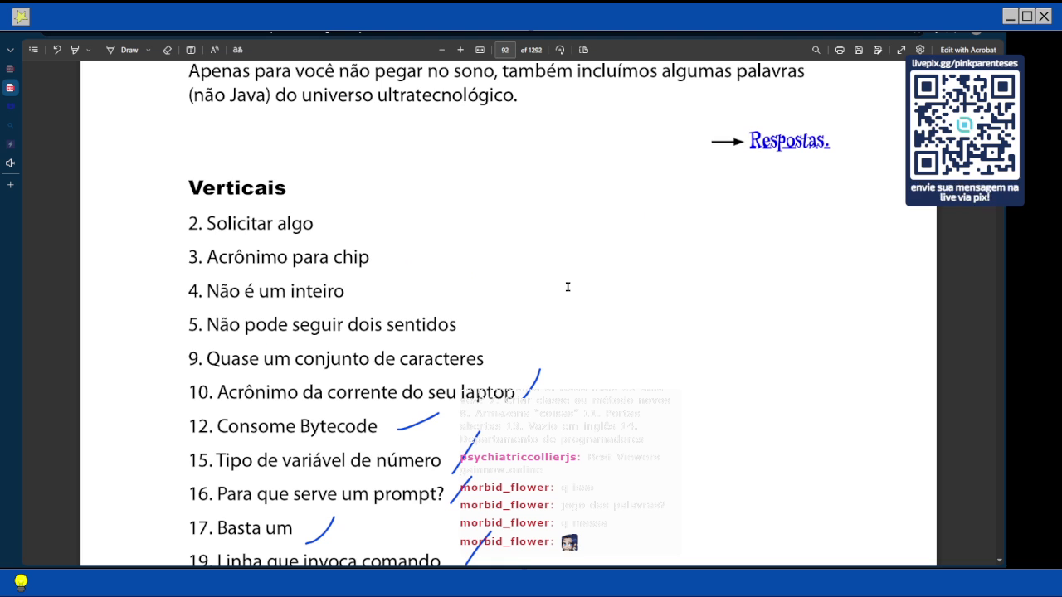
scroll(567, 287, "down", 1)
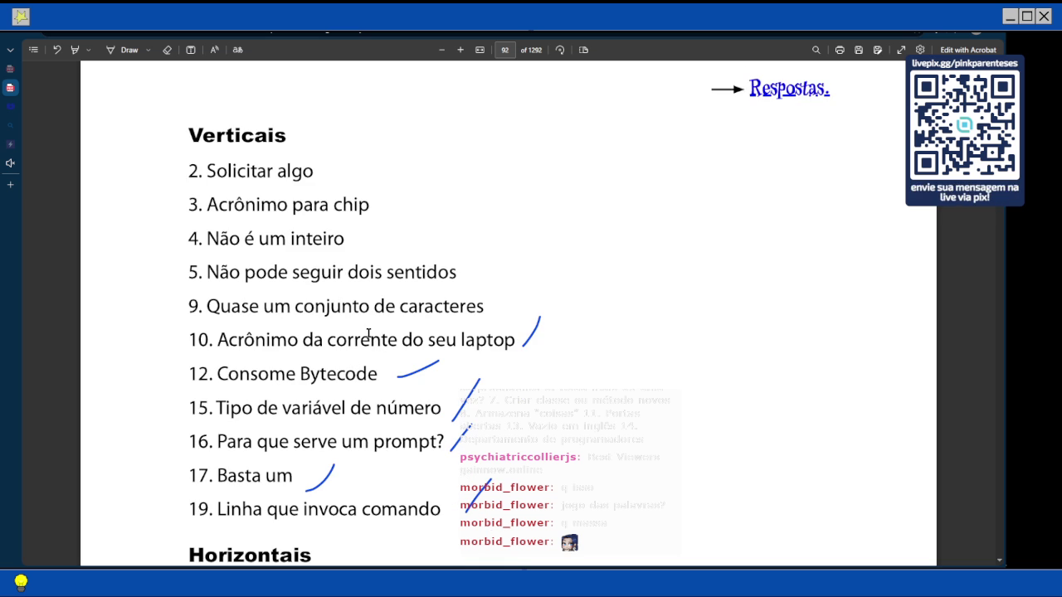
scroll(352, 356, "down", 15)
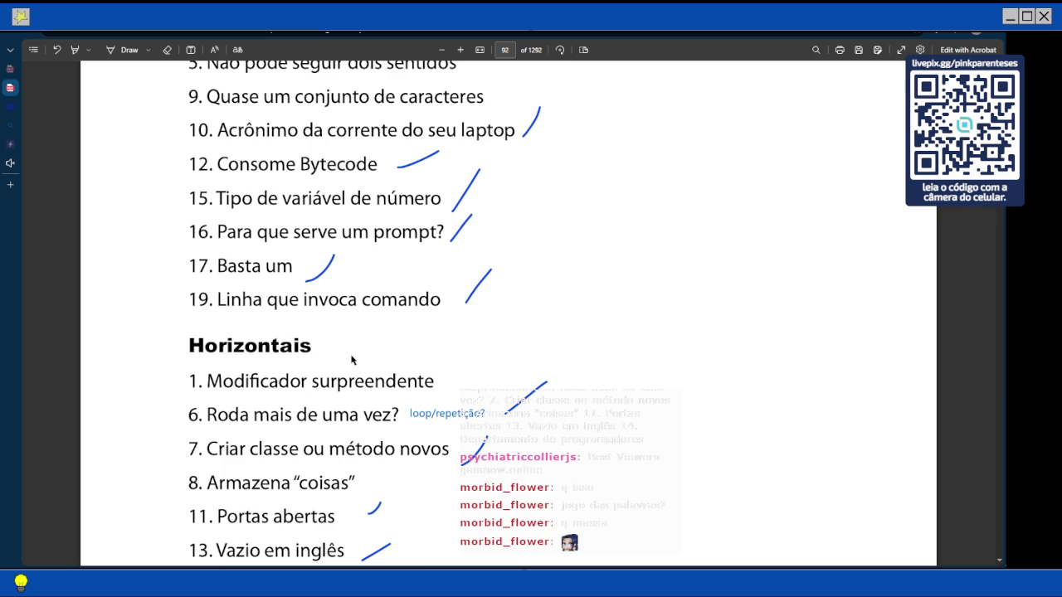
scroll(539, 282, "down", 3)
scroll(542, 326, "down", 20)
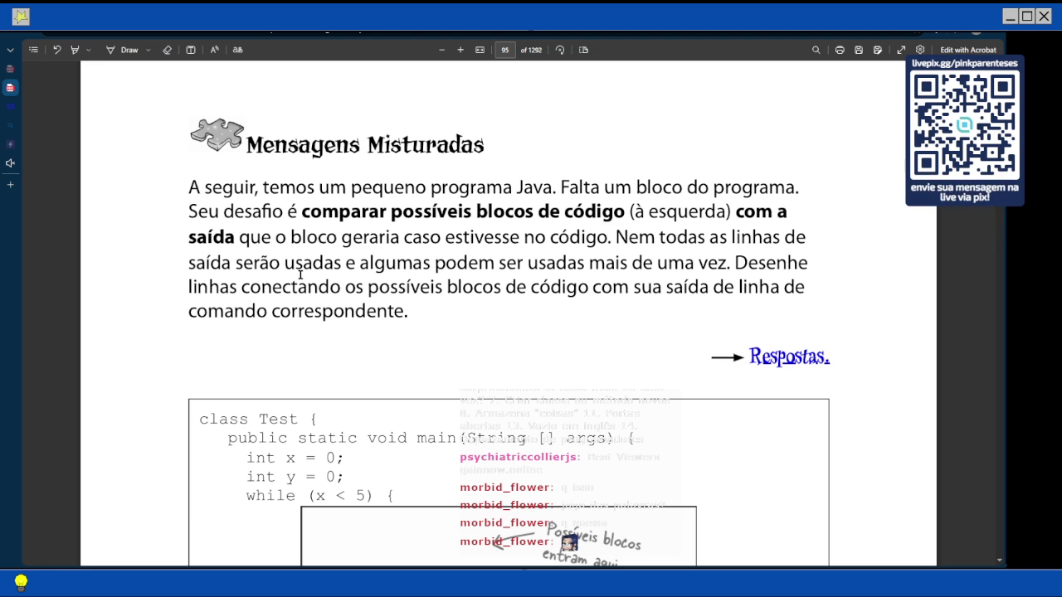
Scroll past the exercise through pages 96 and 97 toward page 98's code listing
scroll(480, 340, "down", 3)
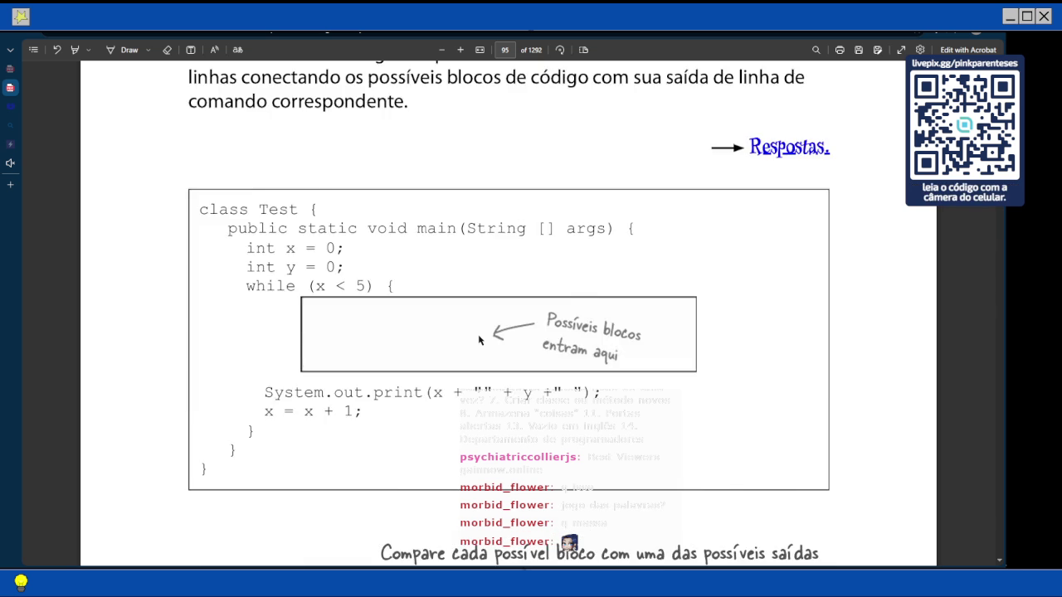
scroll(480, 340, "down", 3)
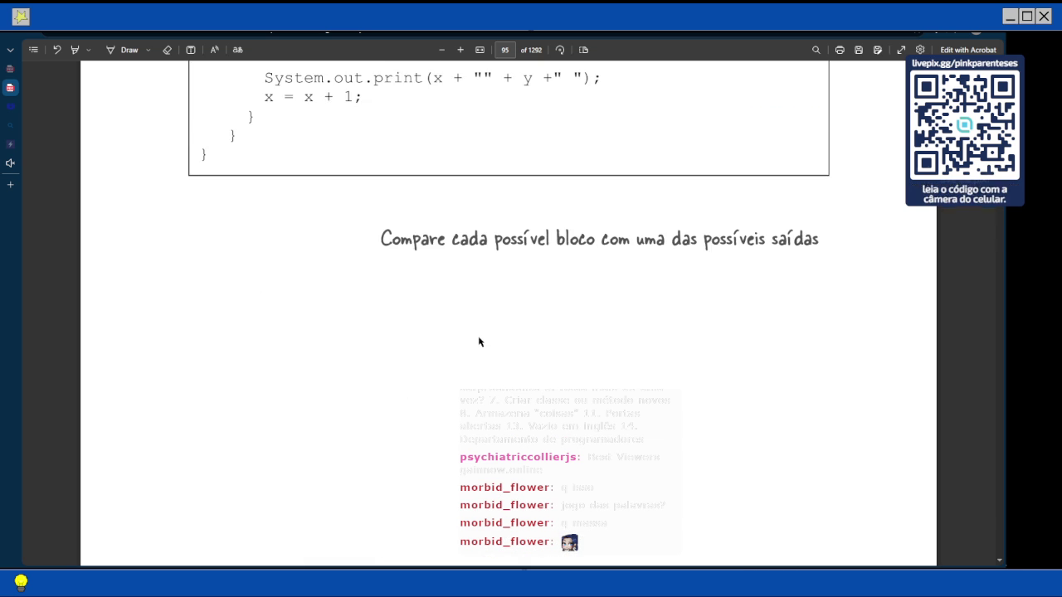
scroll(479, 341, "up", 1)
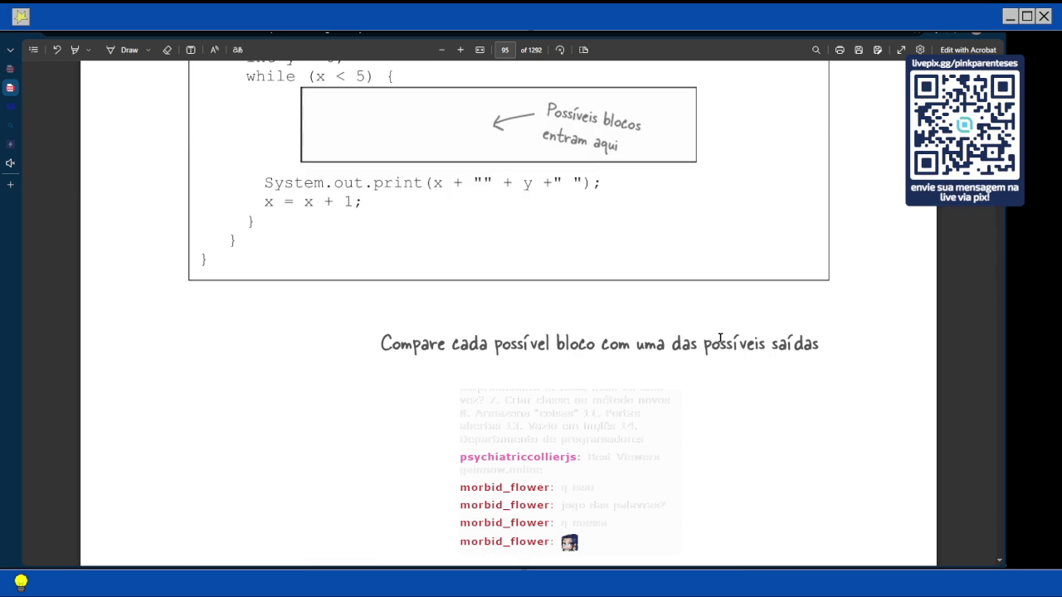
scroll(763, 326, "up", 2)
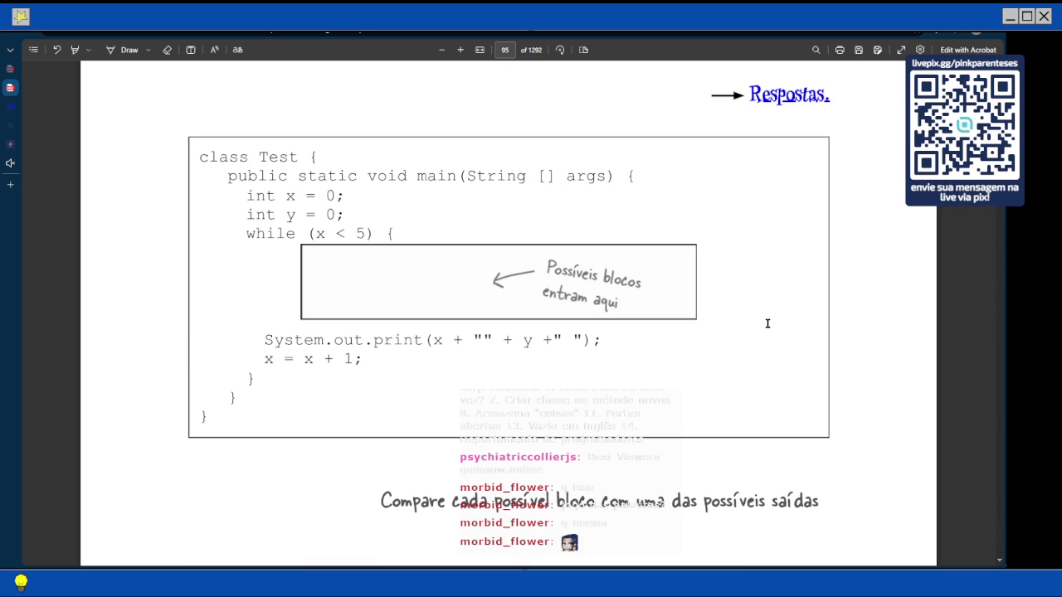
scroll(765, 325, "down", 1)
scroll(764, 324, "up", 2)
scroll(764, 323, "down", 3)
scroll(764, 327, "down", 5)
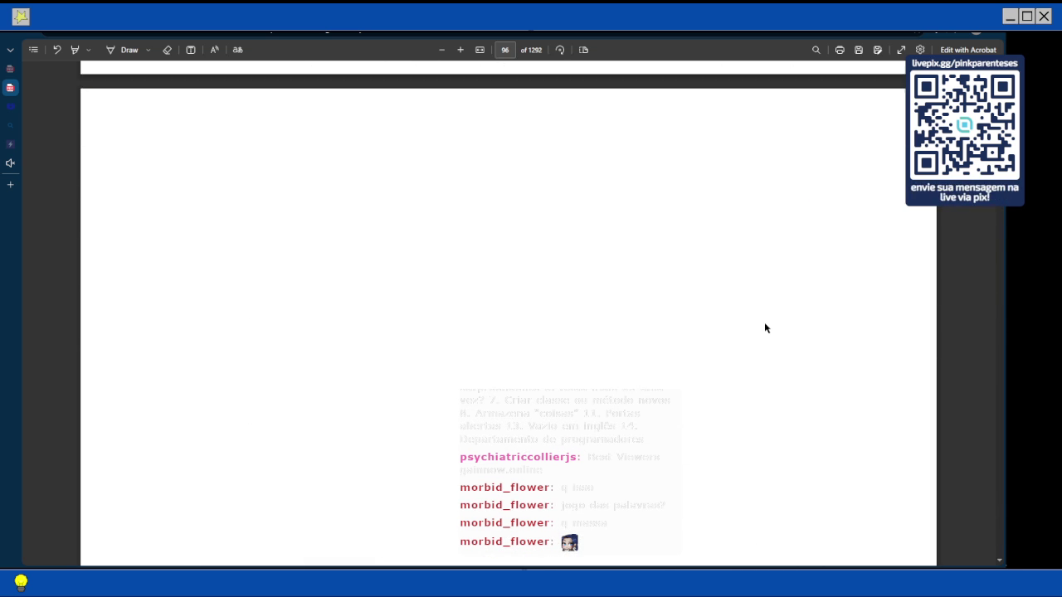
scroll(764, 322, "down", 3)
scroll(764, 328, "up", 5)
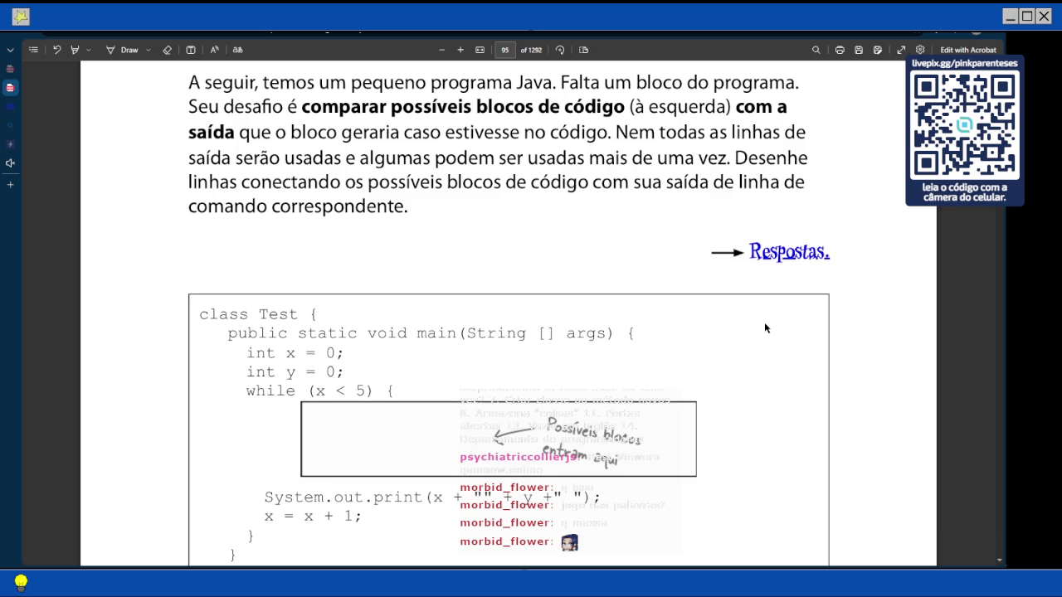
scroll(765, 327, "down", 3)
scroll(765, 328, "down", 5)
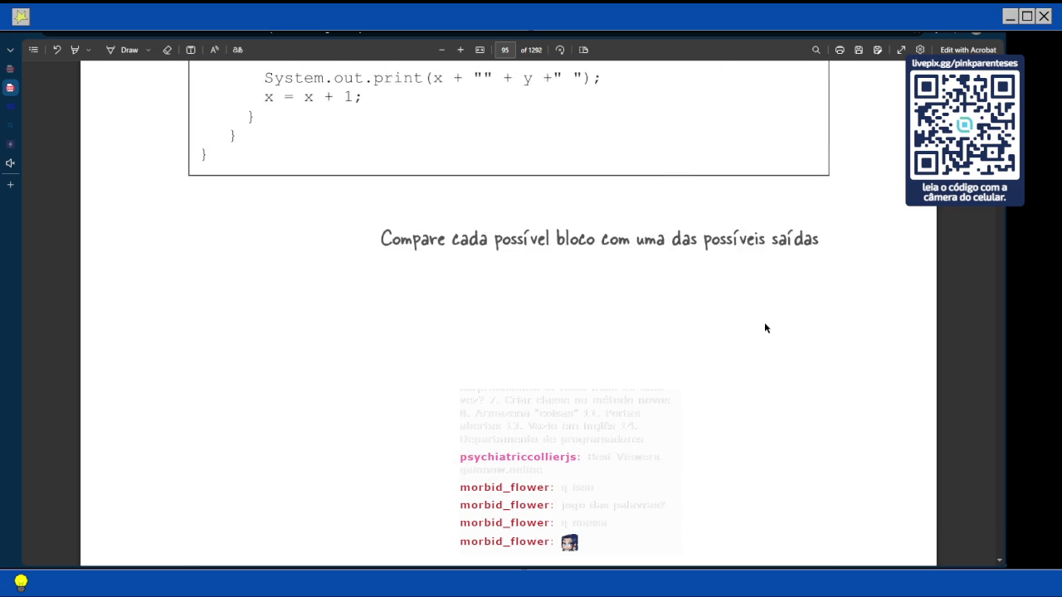
scroll(684, 333, "up", 2)
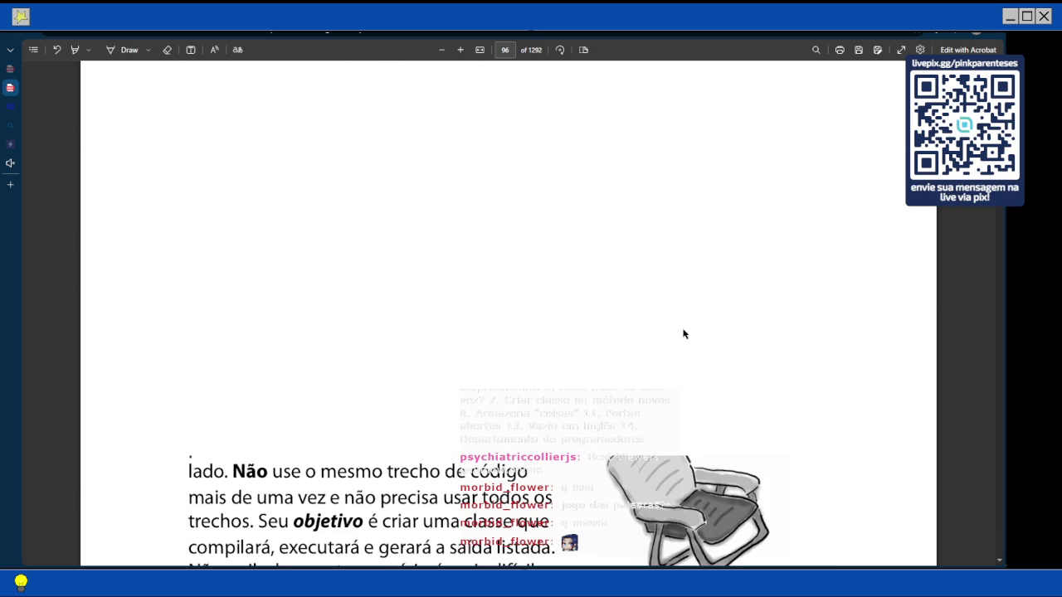
scroll(683, 333, "up", 2)
scroll(684, 333, "down", 5)
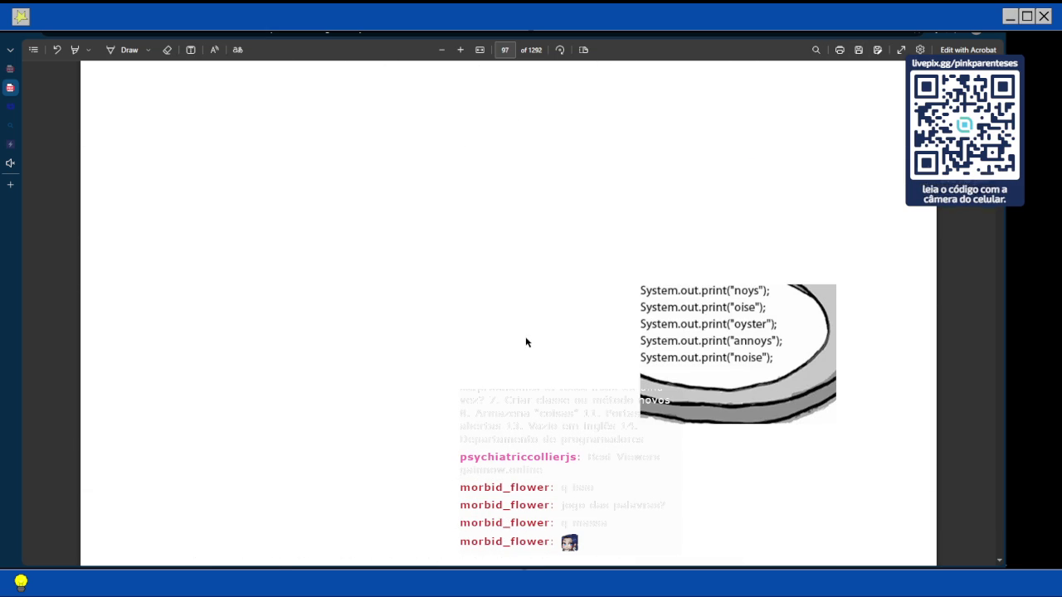
scroll(525, 336, "down", 5)
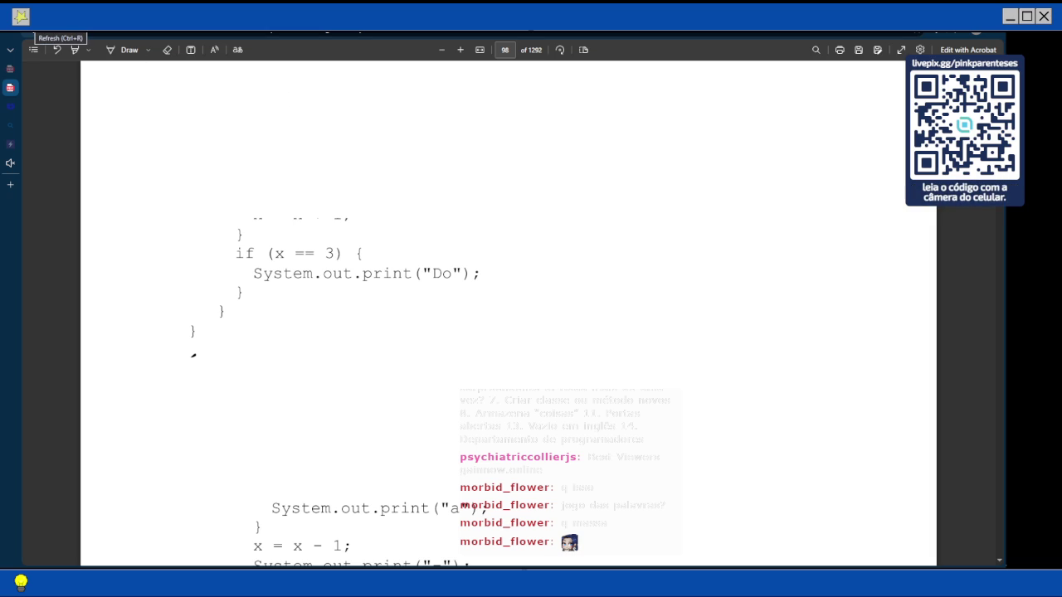
Attempt a reload with Ctrl+R but cancel the Reload site prompt
key("ctrl+r")
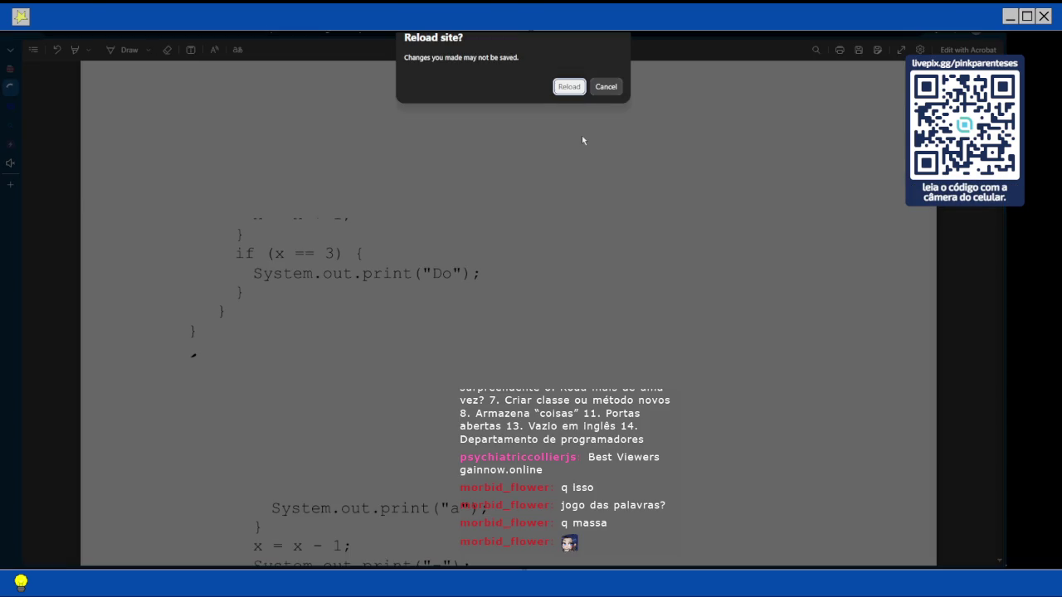
key("Escape")
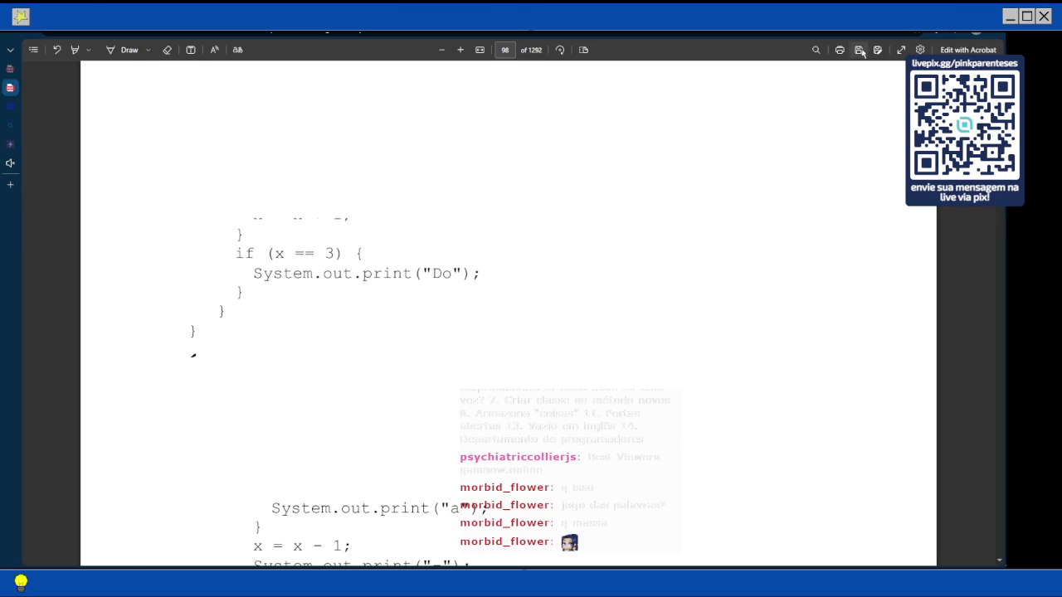
mouse_move(47, 142)
Scroll back to page 95, then reload the PDF with the tab's refresh button
scroll(642, 224, "down", 10)
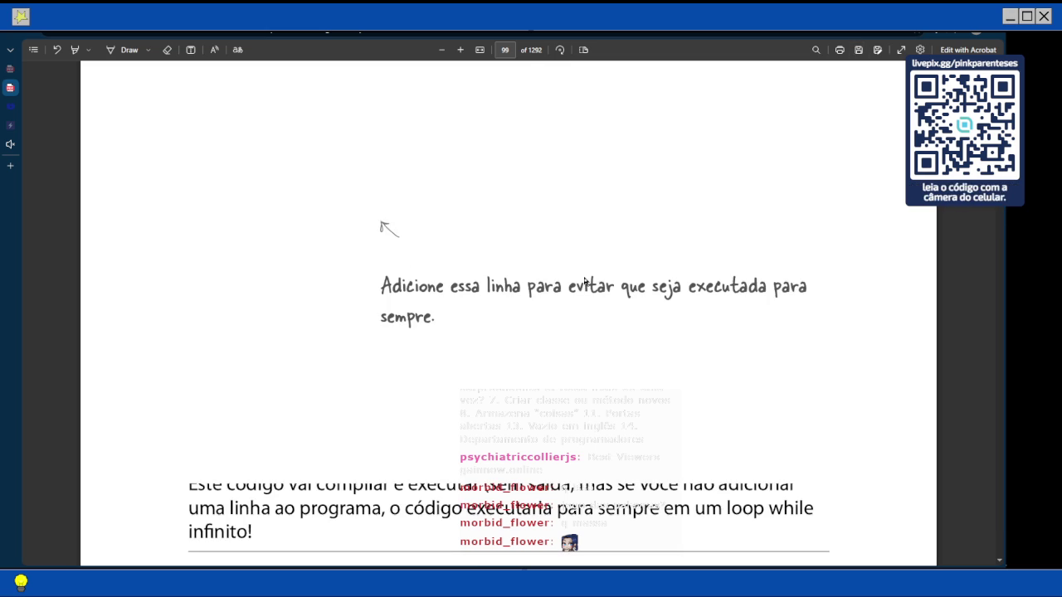
scroll(584, 282, "up", 15)
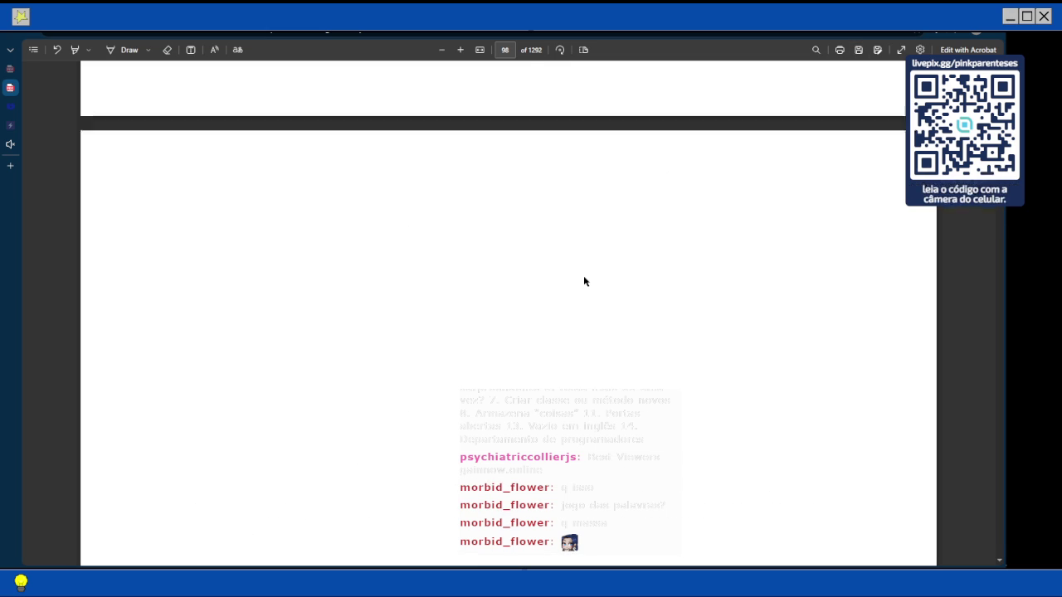
scroll(584, 282, "up", 8)
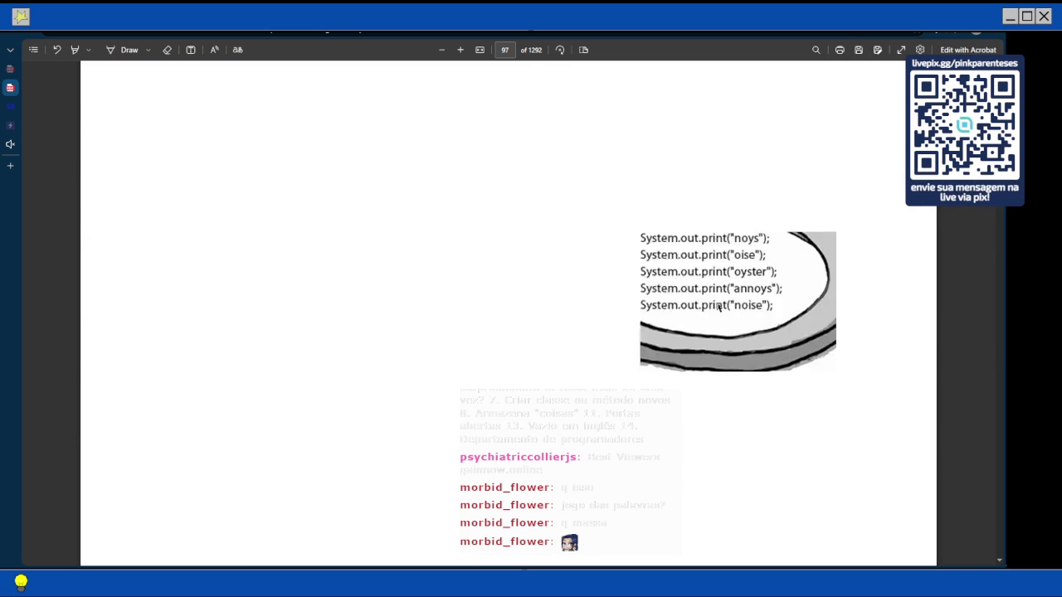
scroll(717, 307, "up", 5)
scroll(717, 307, "up", 10)
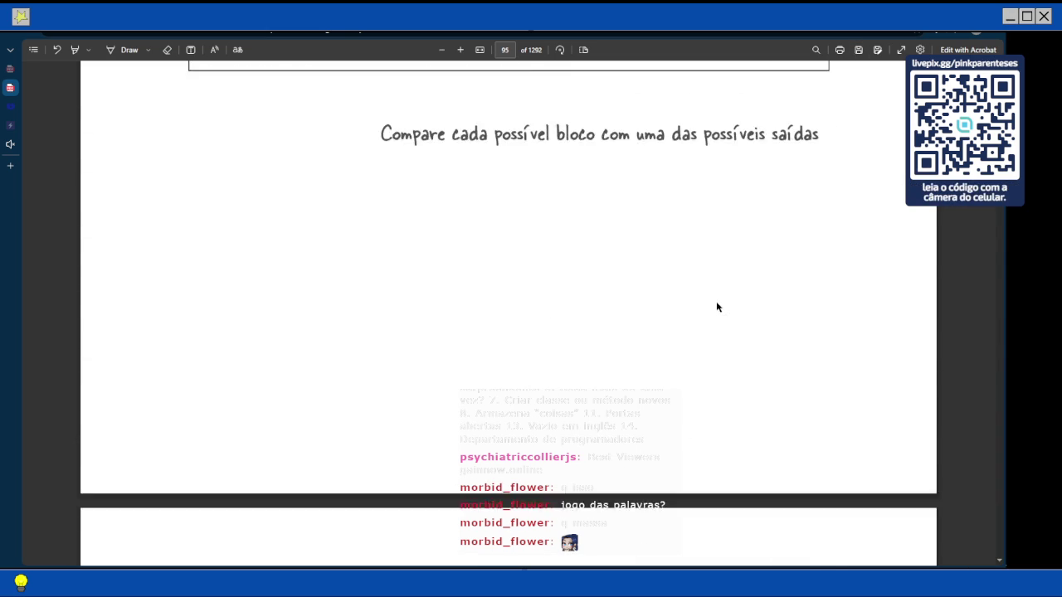
scroll(718, 307, "up", 4)
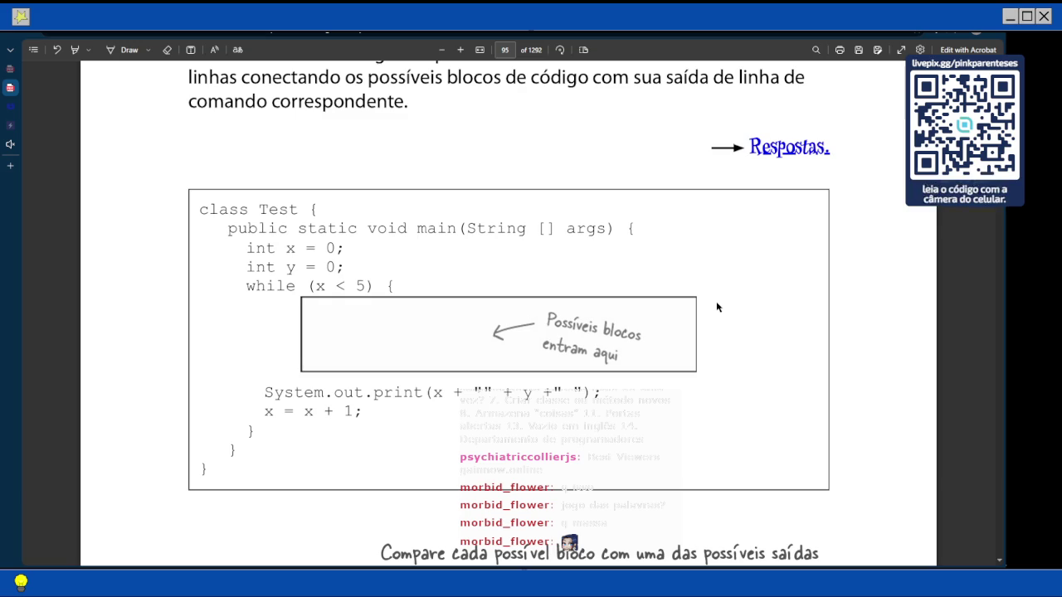
scroll(717, 307, "down", 4)
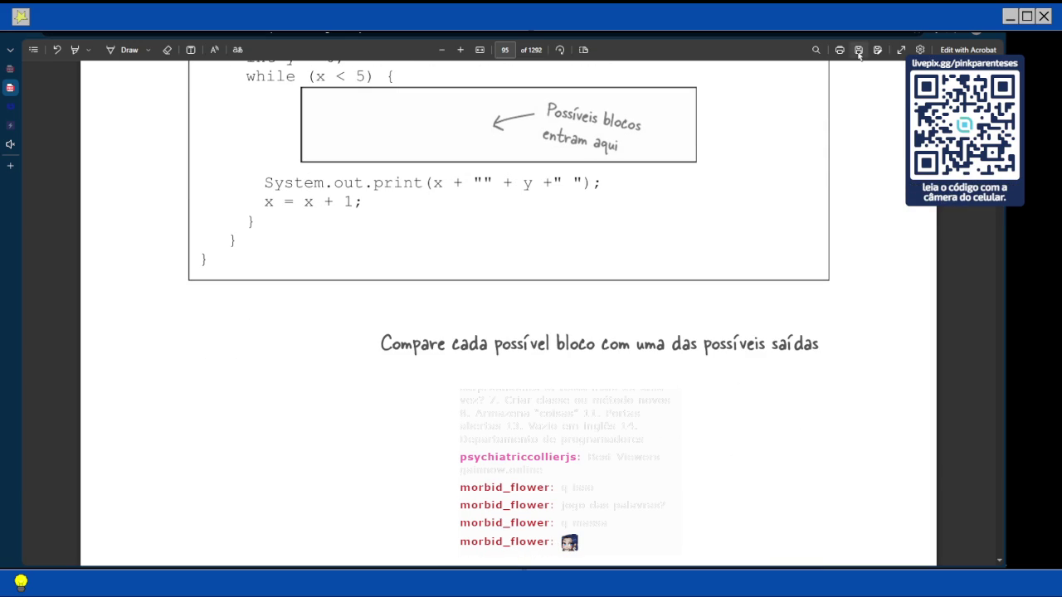
scroll(509, 315, "down", 4)
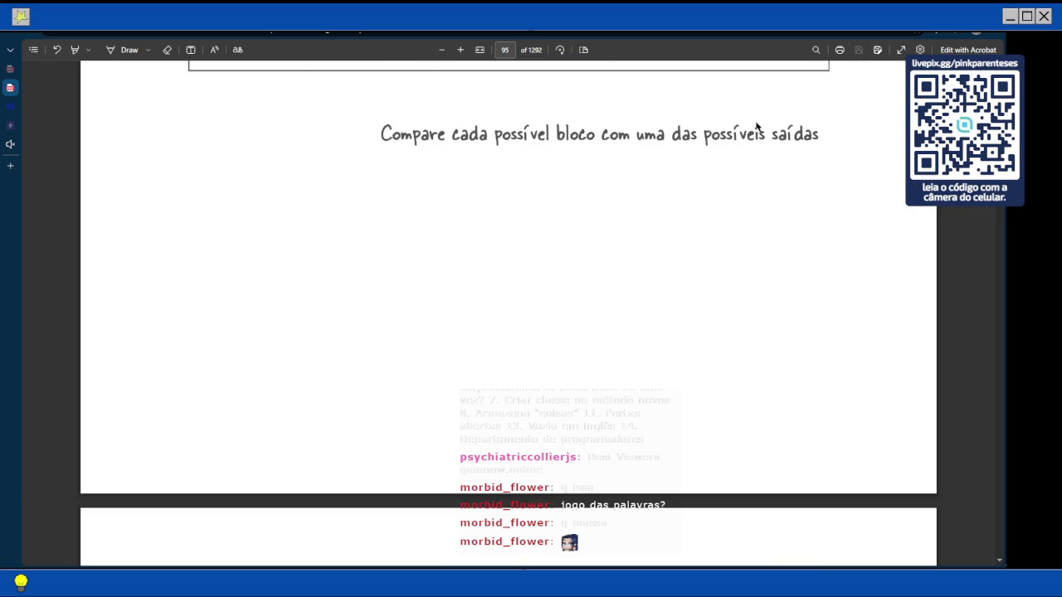
left_click(26, 32)
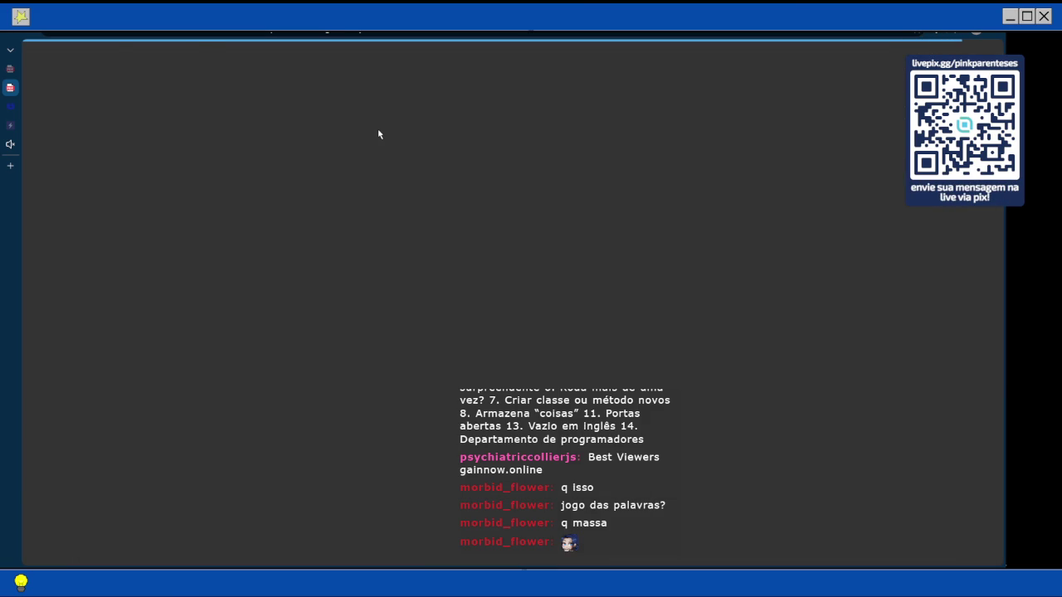
Scroll from page 96 back up to reread page 95's class Test code and instructions
scroll(402, 170, "down", 6)
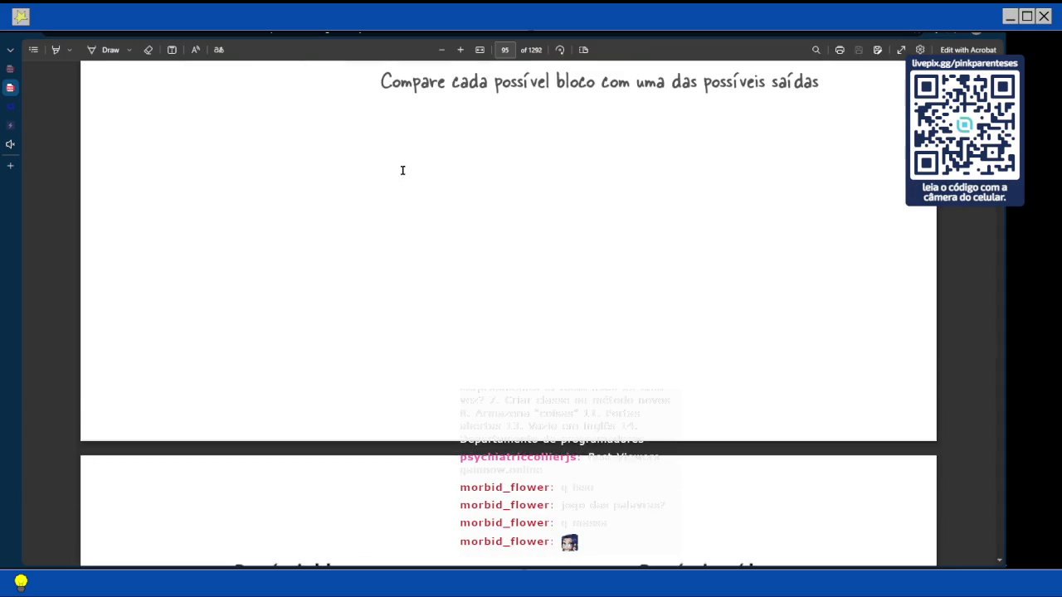
scroll(402, 170, "up", 2)
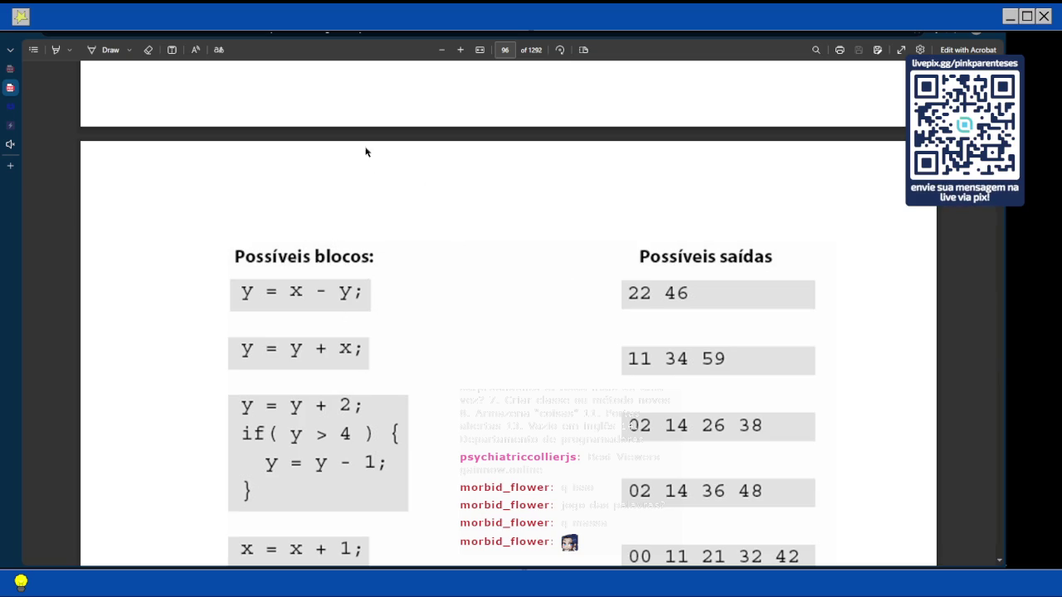
scroll(395, 266, "down", 8)
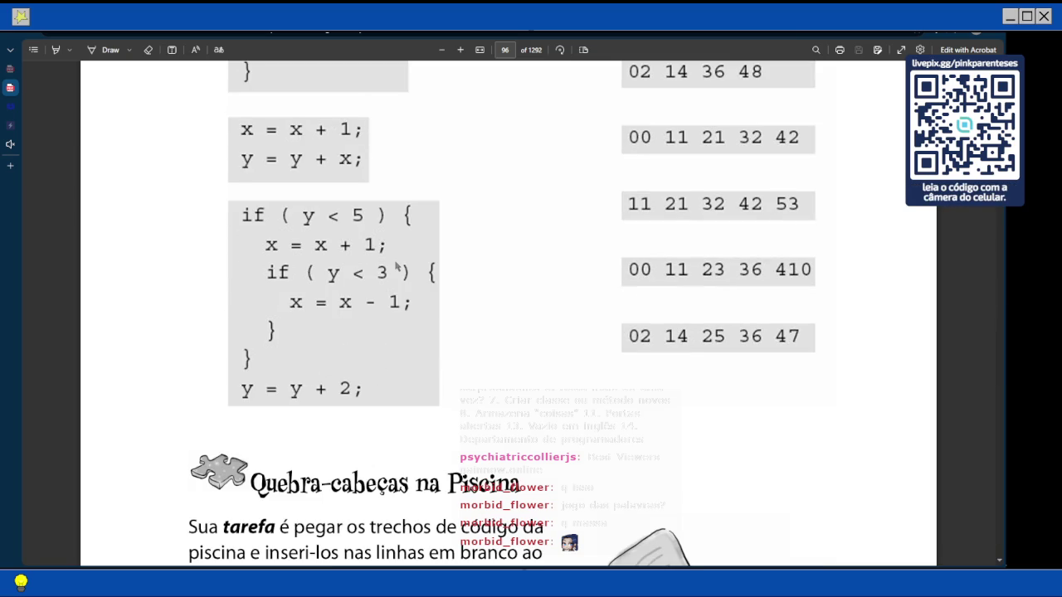
scroll(395, 266, "up", 12)
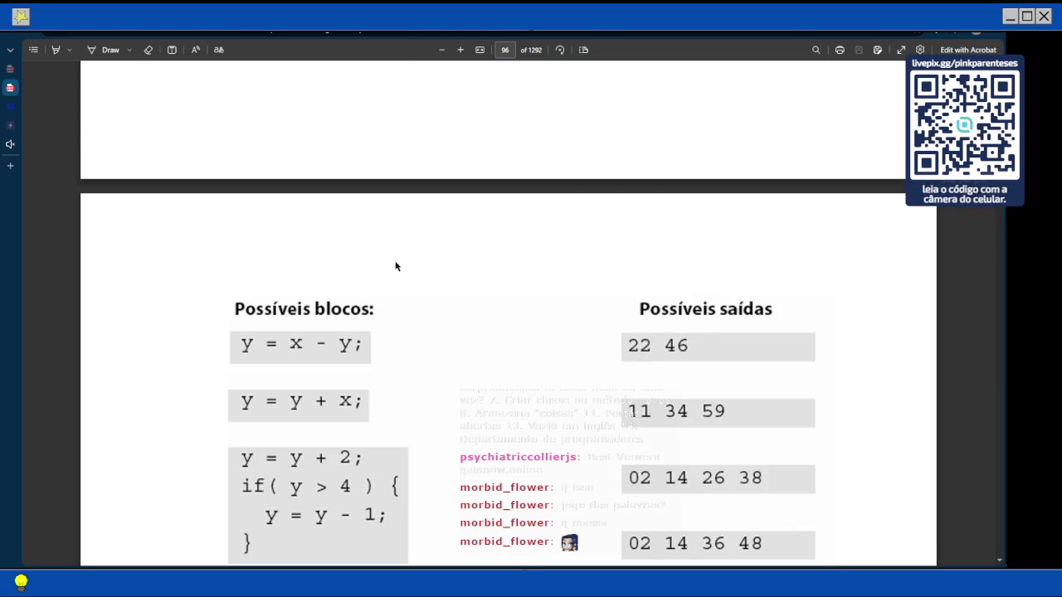
scroll(395, 266, "up", 5)
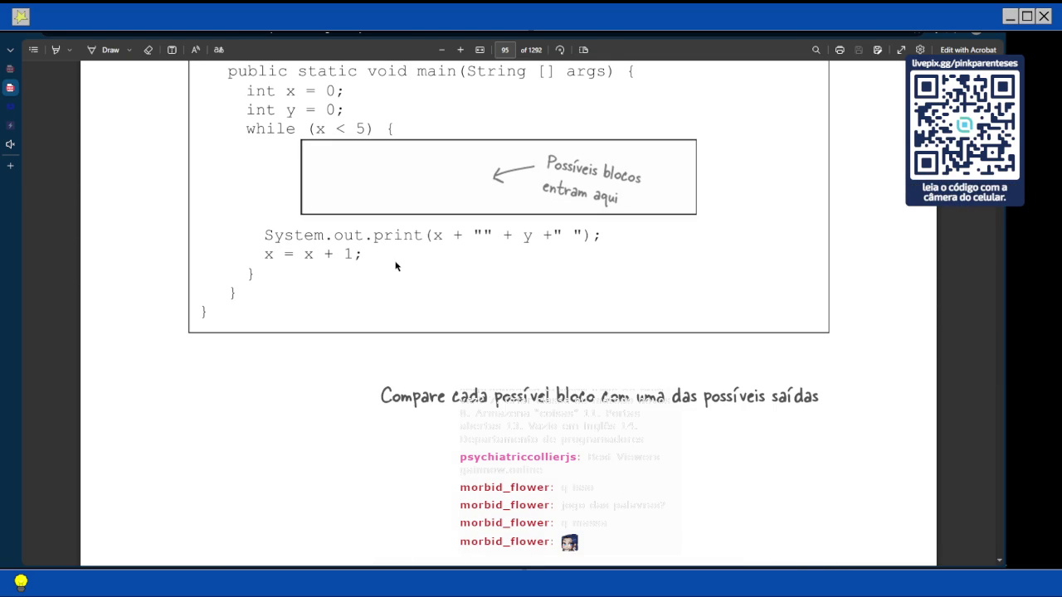
scroll(395, 267, "up", 1)
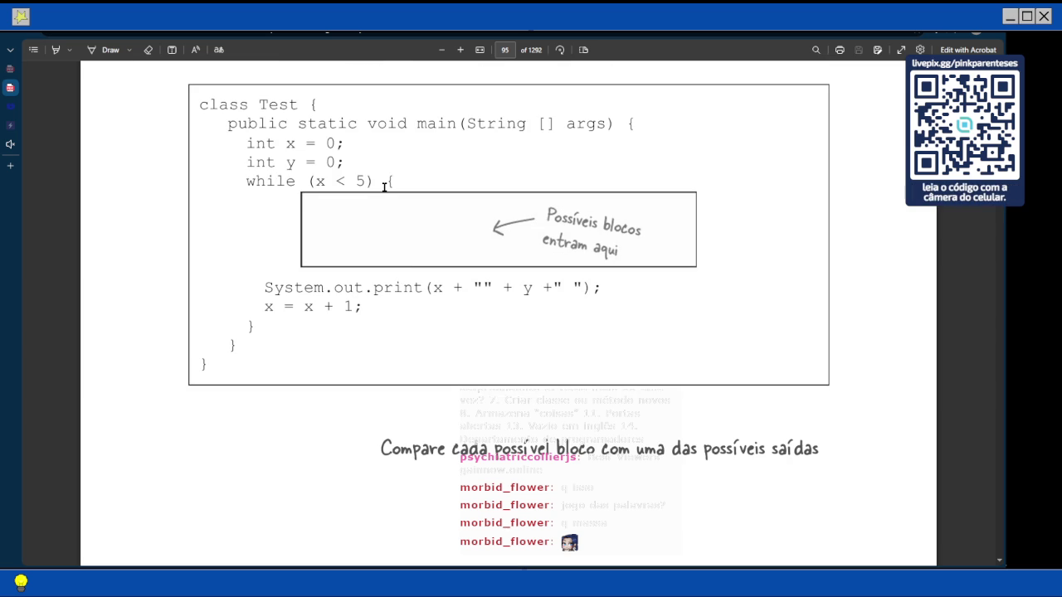
scroll(321, 223, "down", 3)
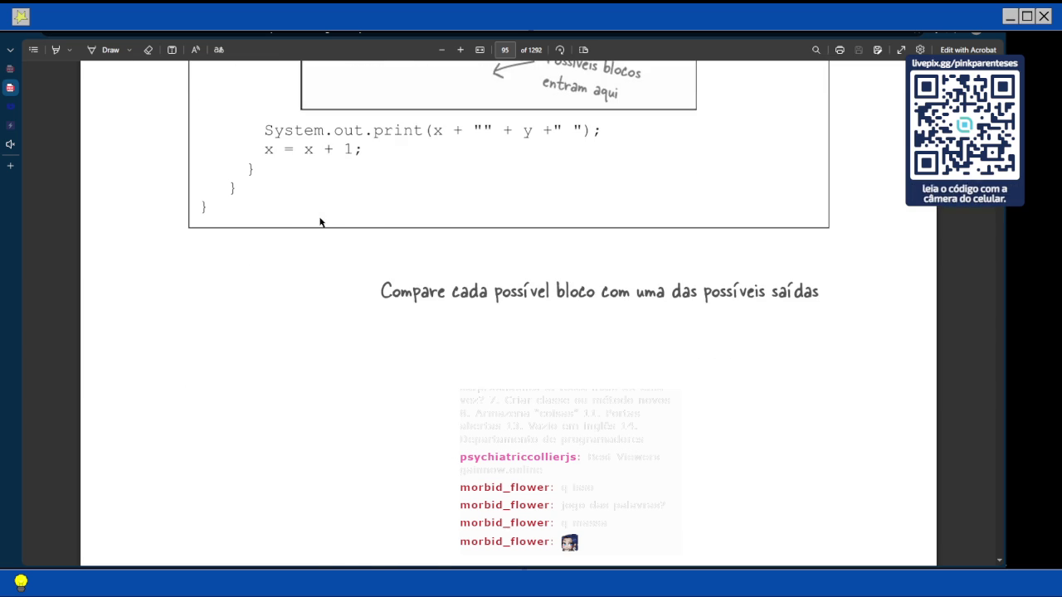
scroll(321, 216, "down", 5)
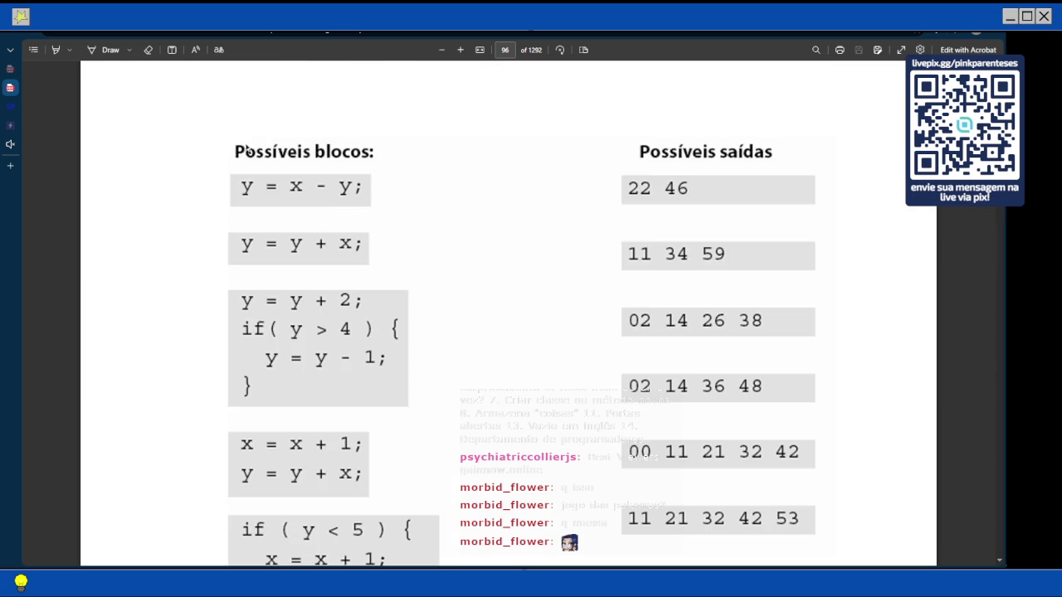
scroll(270, 190, "up", 2)
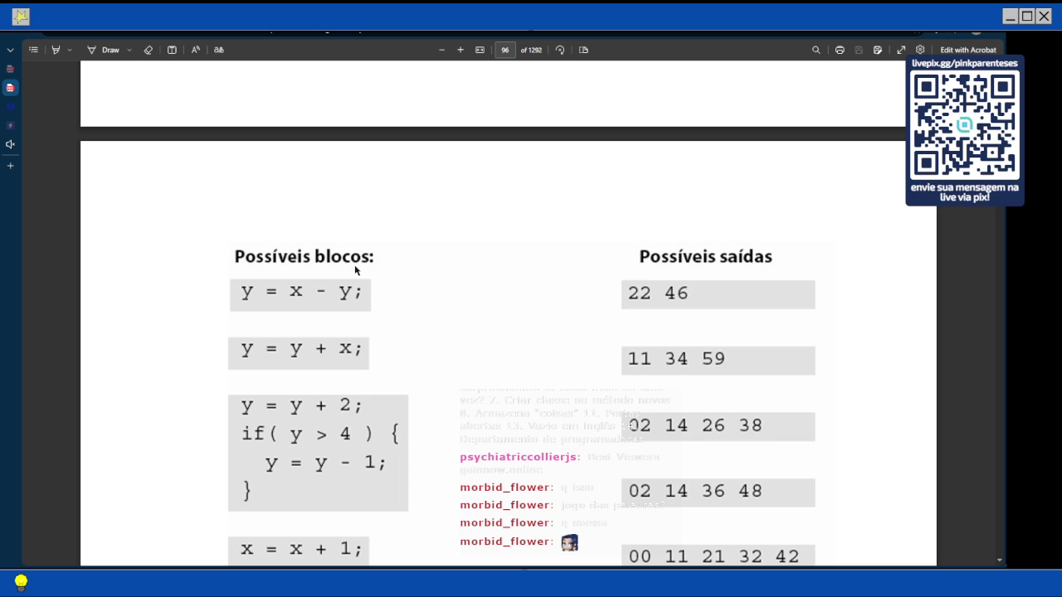
scroll(355, 270, "up", 5)
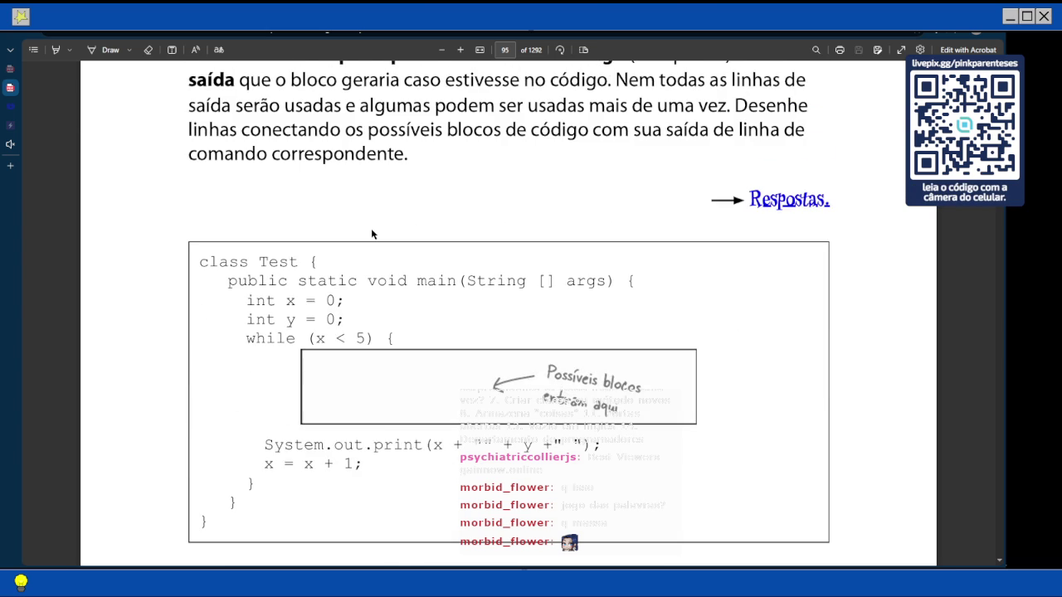
Advance to page 96 and view the Possíveis blocos beside the Possíveis saídas lists
scroll(372, 234, "down", 3)
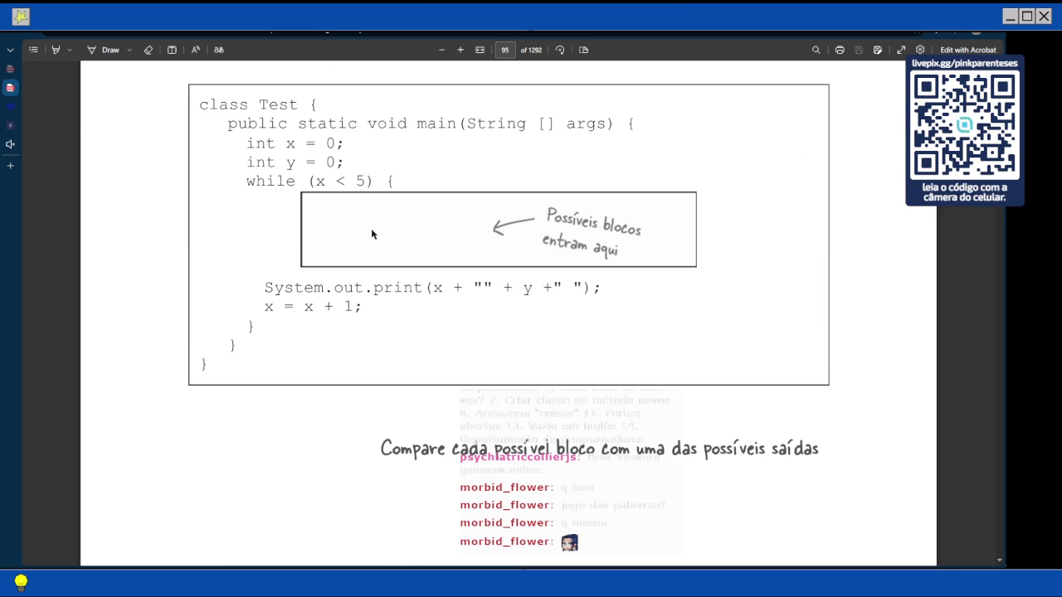
key("Page_Down")
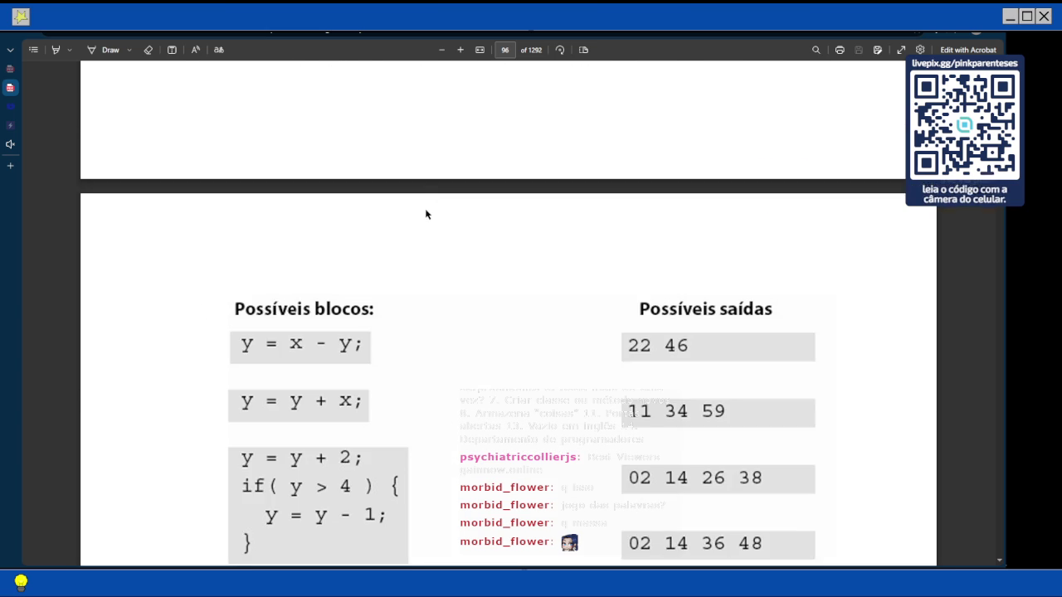
scroll(252, 328, "up", 5)
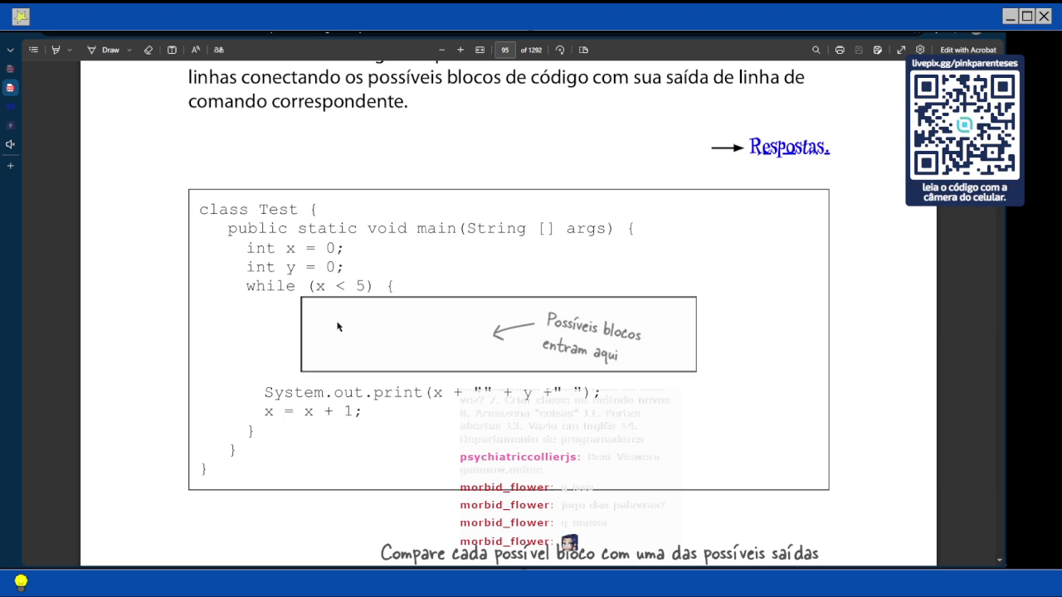
scroll(337, 325, "down", 10)
scroll(337, 325, "down", 3)
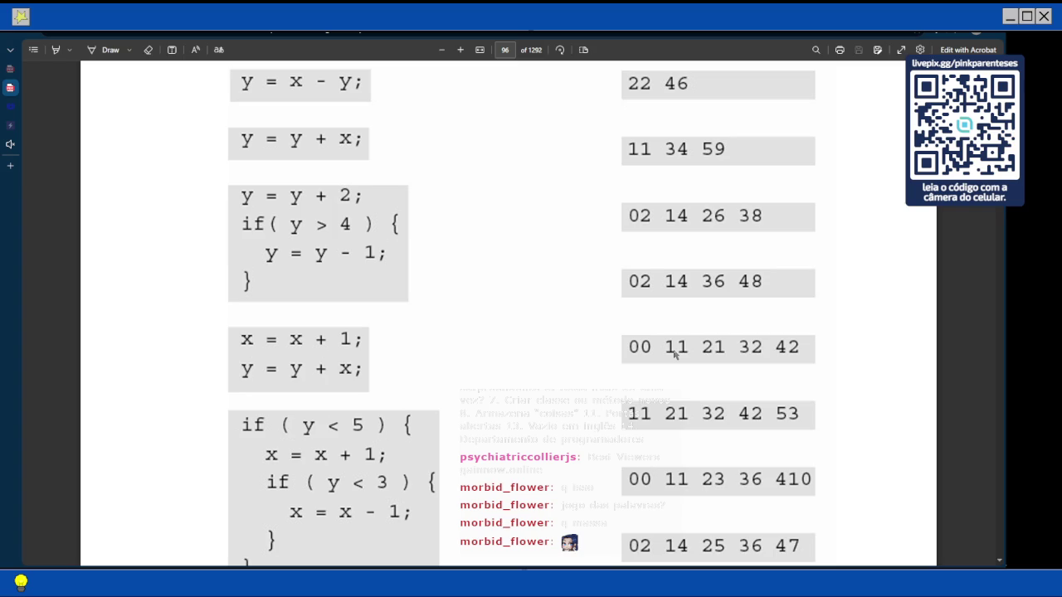
scroll(673, 353, "up", 3)
scroll(406, 202, "down", 3)
scroll(237, 91, "up", 1)
left_click(108, 50)
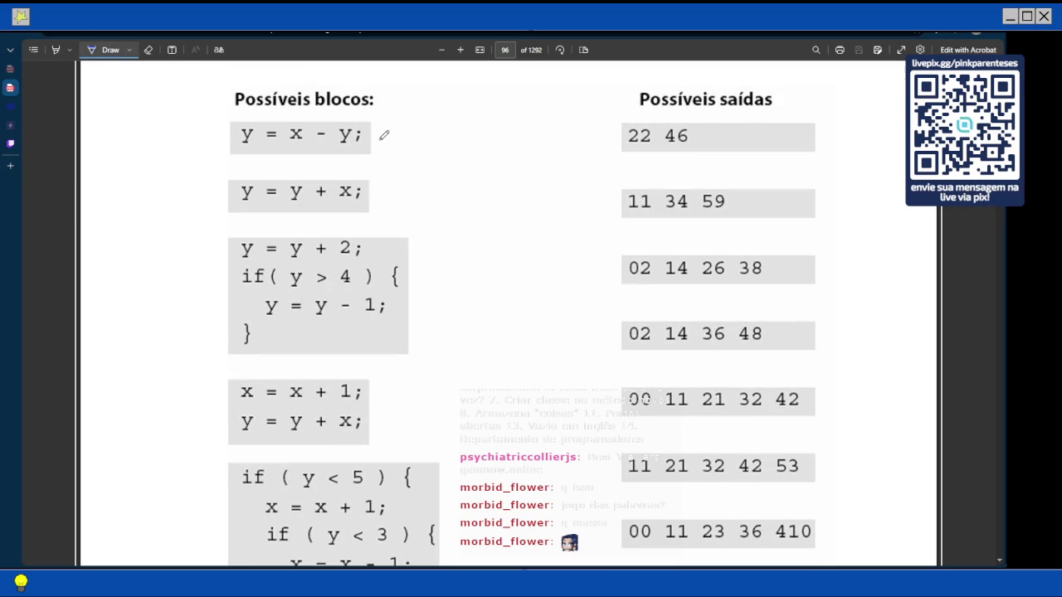
mouse_move(377, 133)
left_mouse_down()
mouse_move(531, 323)
mouse_move(580, 419)
mouse_move(594, 430)
mouse_move(622, 402)
left_mouse_up()
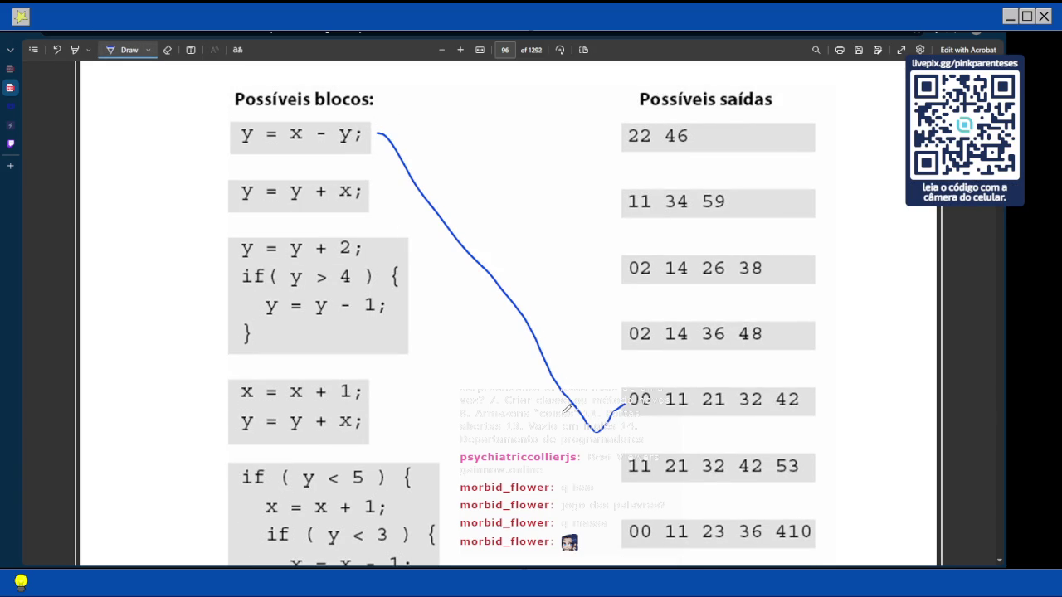
scroll(396, 332, "up", 1)
scroll(396, 332, "up", 2)
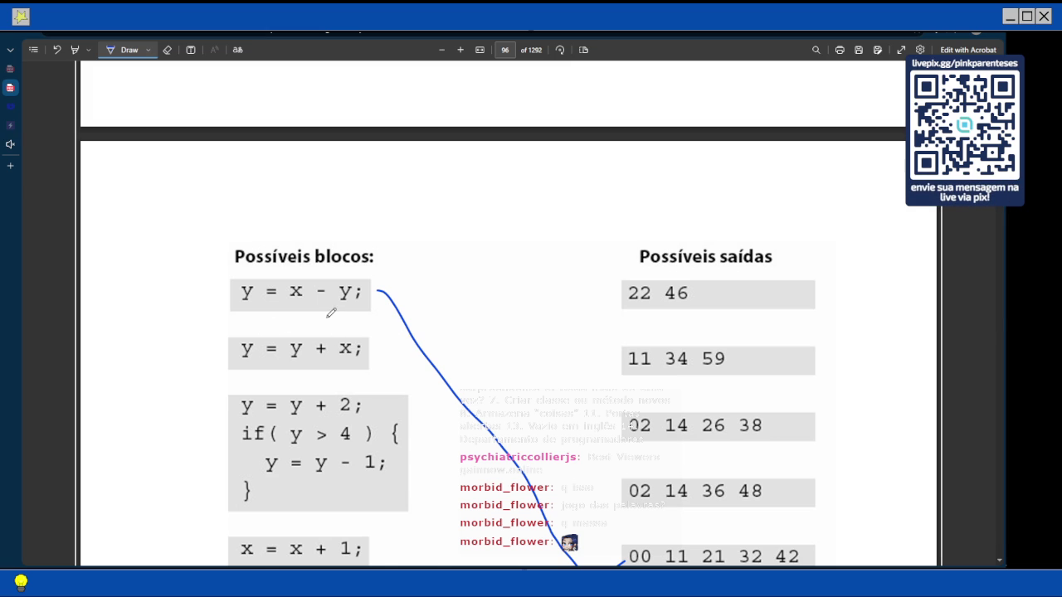
scroll(331, 311, "down", 2)
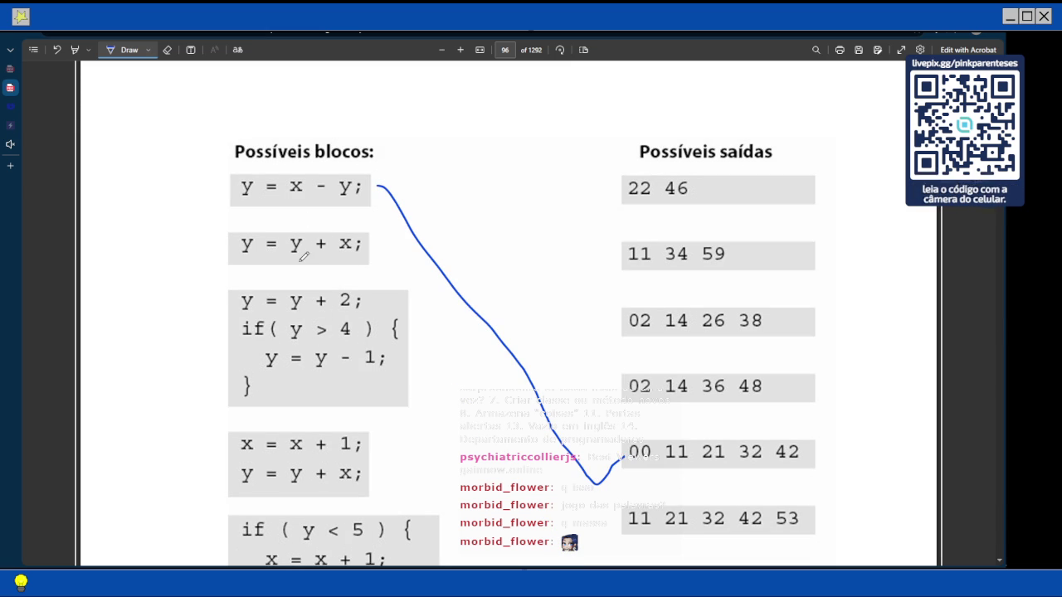
scroll(589, 322, "down", 2)
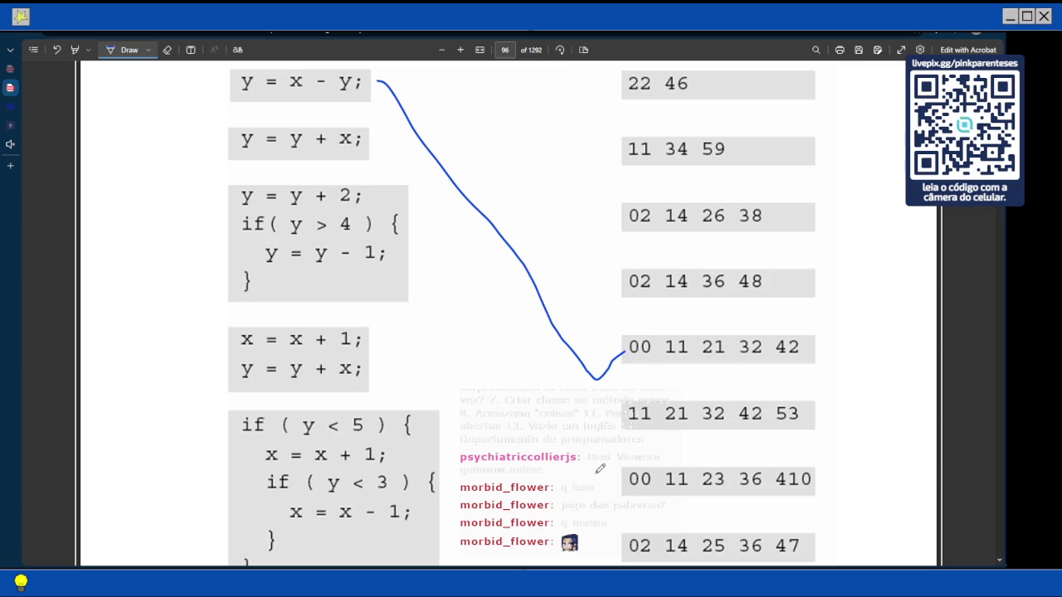
mouse_move(377, 146)
left_mouse_down()
mouse_move(522, 316)
mouse_move(576, 419)
mouse_move(624, 463)
left_mouse_up()
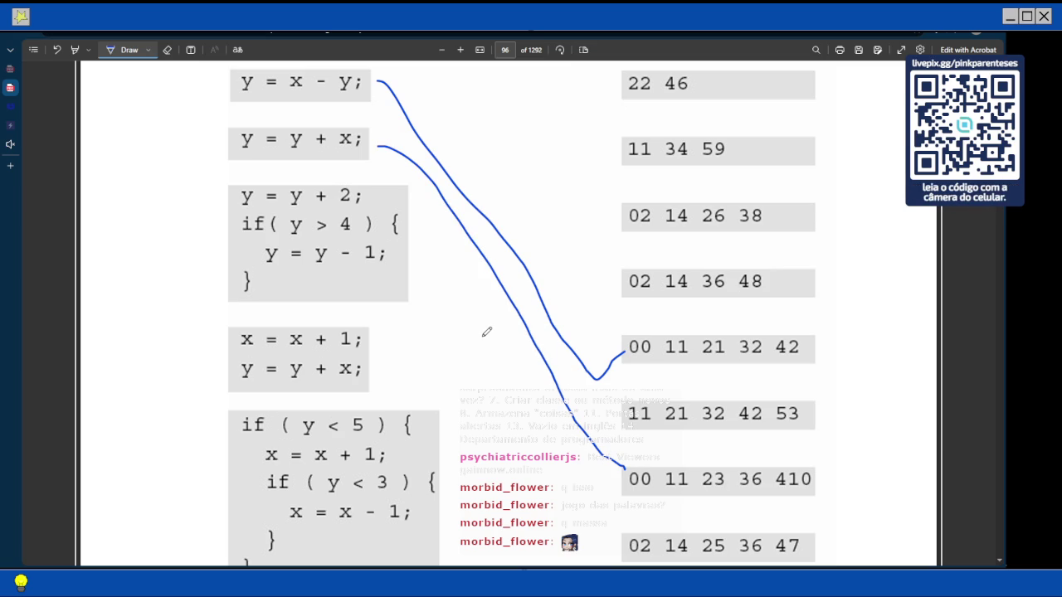
scroll(487, 332, "down", 4)
scroll(486, 332, "up", 5)
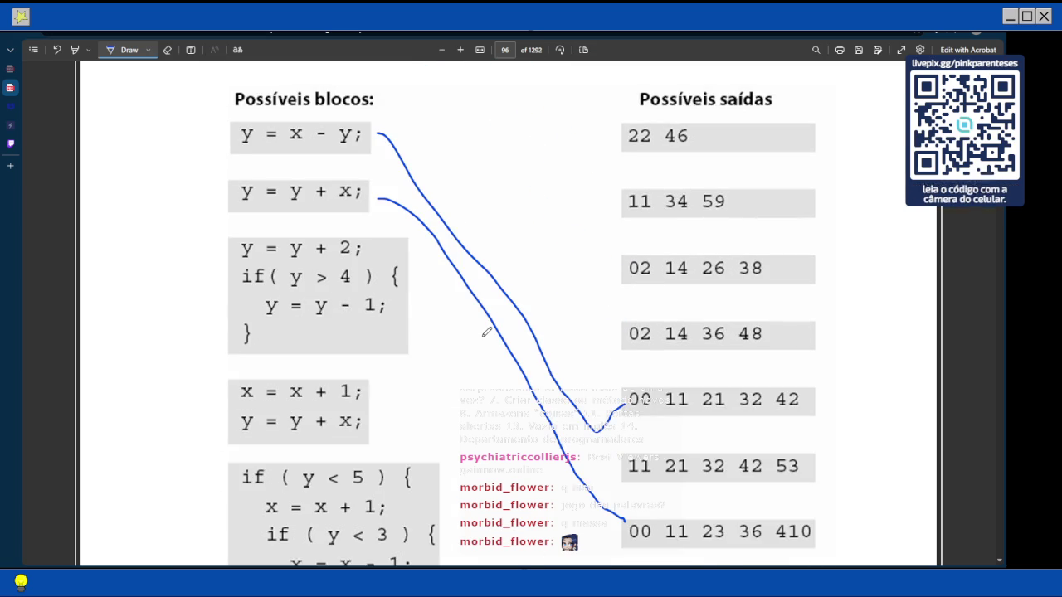
scroll(487, 332, "down", 1)
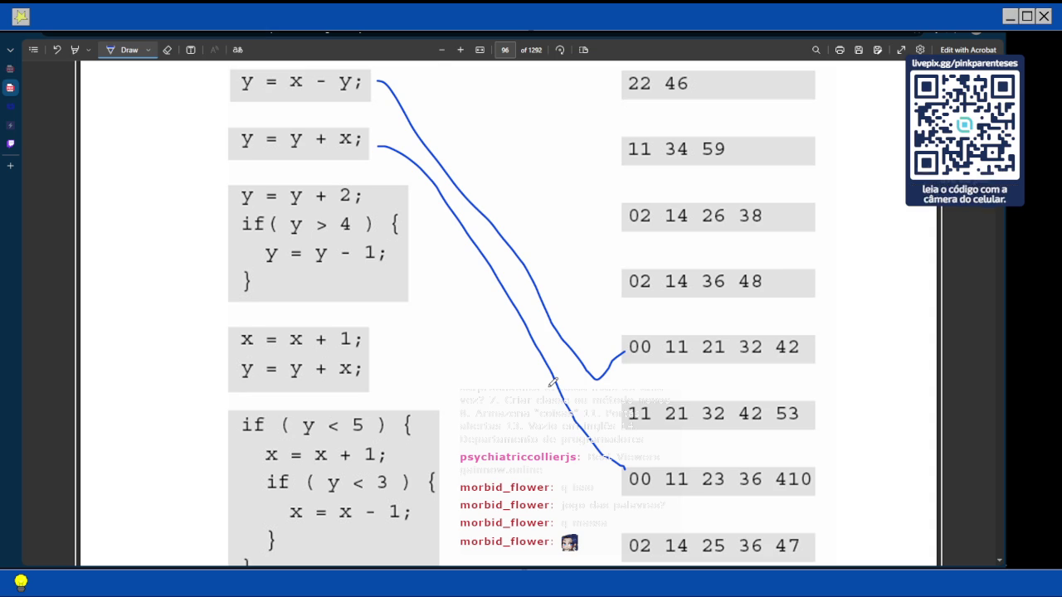
scroll(553, 382, "down", 3)
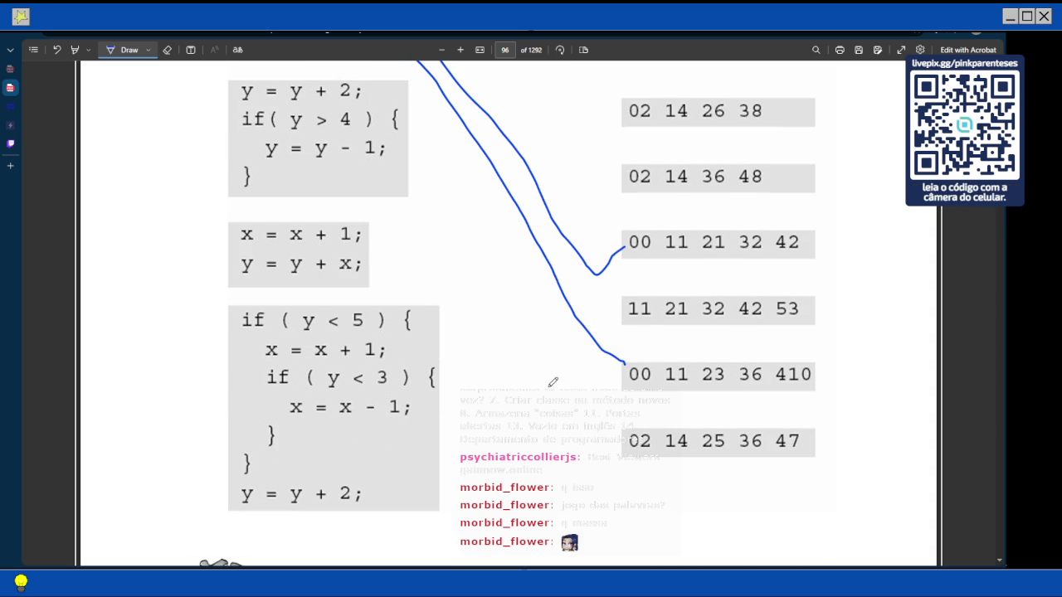
scroll(553, 381, "up", 3)
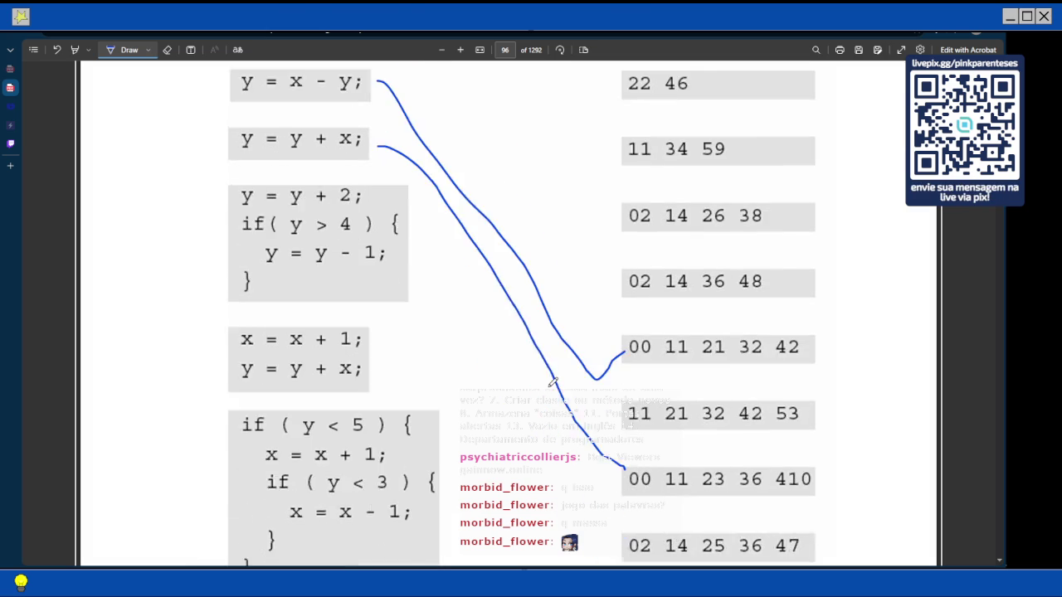
scroll(553, 382, "down", 1)
scroll(405, 373, "up", 15)
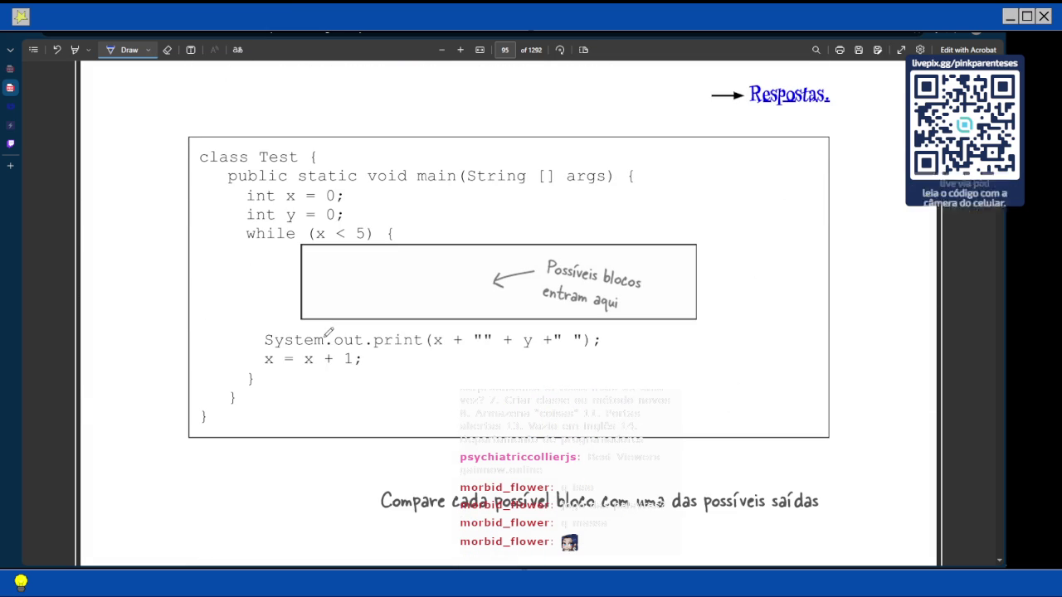
scroll(329, 334, "down", 3)
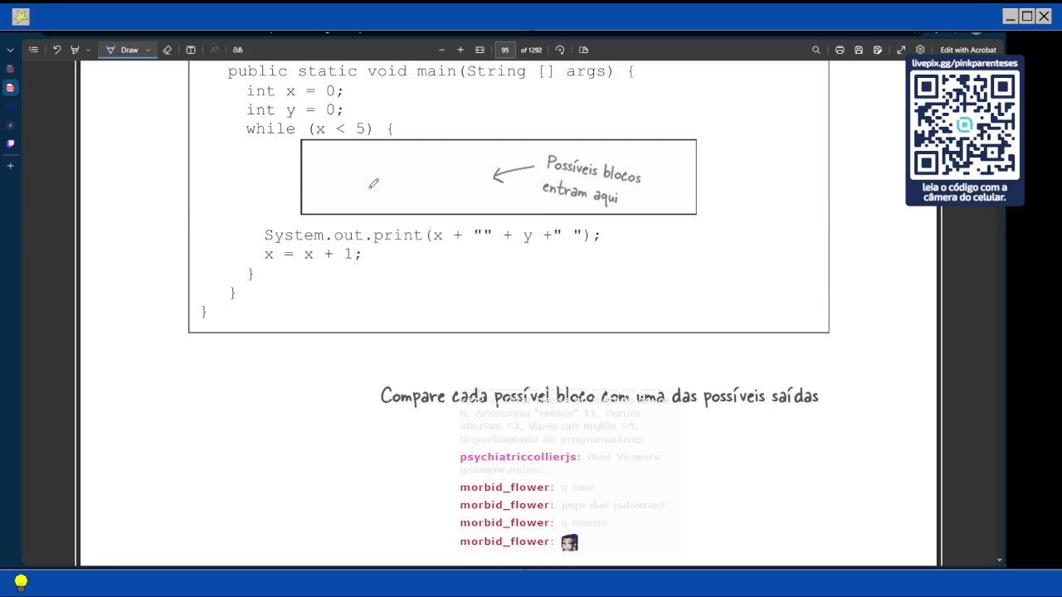
scroll(373, 183, "down", 6)
scroll(370, 273, "down", 10)
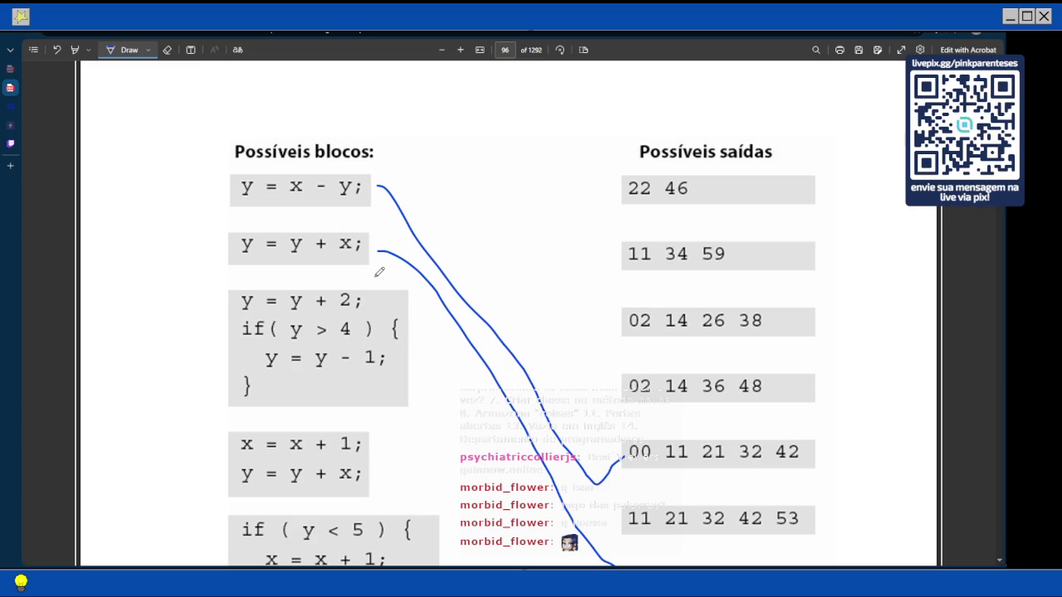
Draw a blue line from the x = x + 1; y = y + x; block up to output 11 34 59
mouse_move(378, 464)
left_mouse_down()
mouse_move(543, 373)
mouse_move(623, 259)
left_mouse_up()
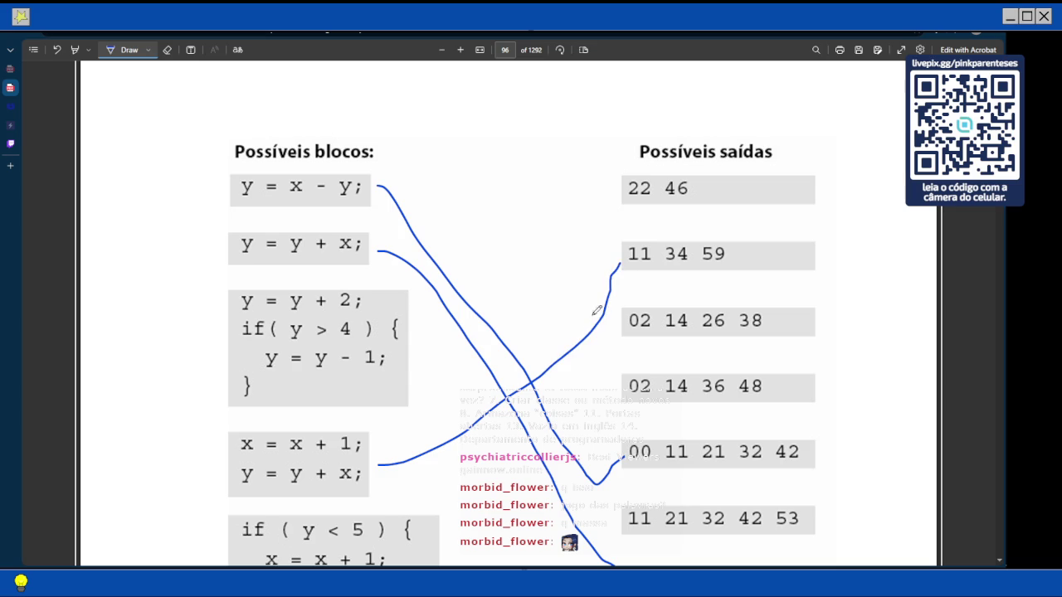
scroll(592, 322, "down", 5)
scroll(591, 322, "down", 4)
scroll(591, 323, "up", 8)
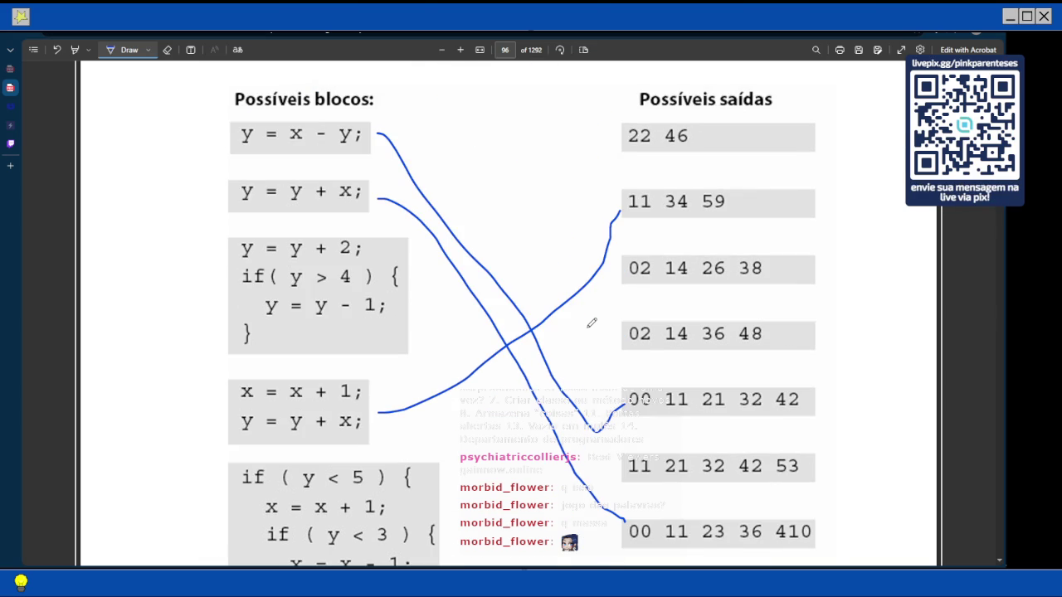
scroll(591, 322, "up", 3)
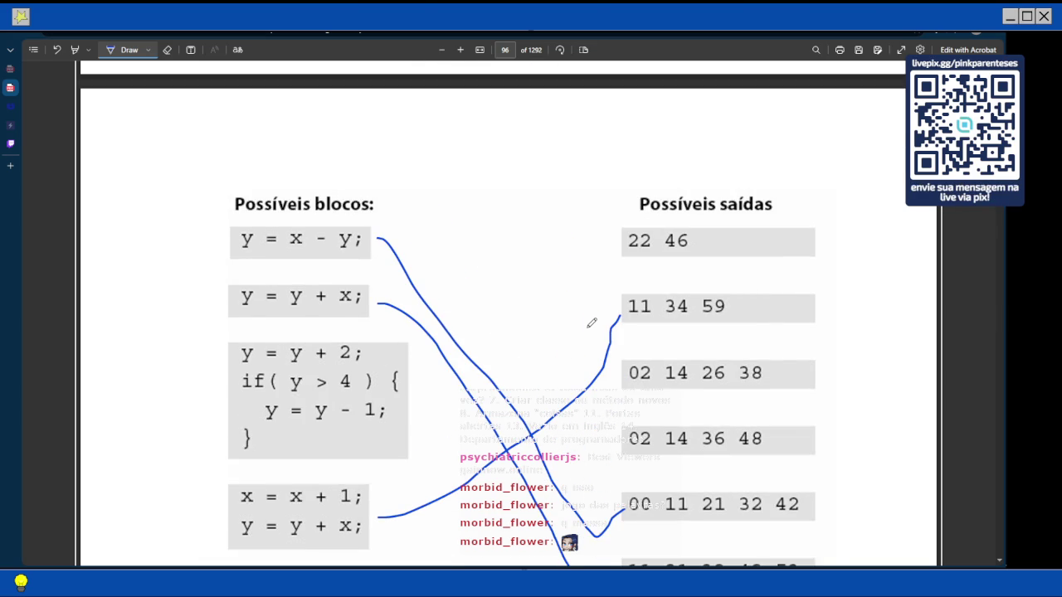
scroll(591, 323, "down", 8)
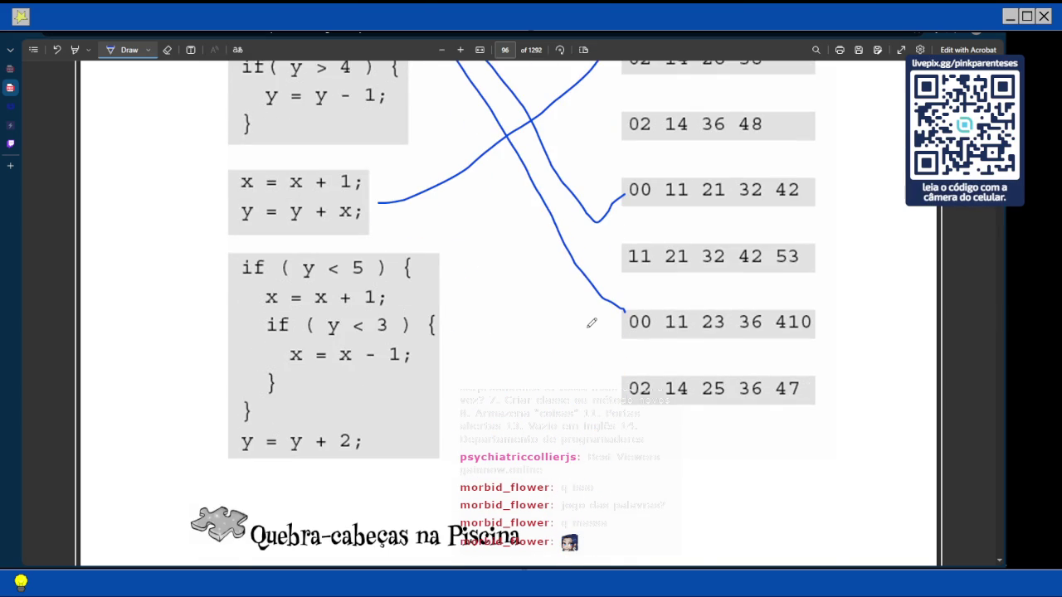
scroll(592, 323, "up", 8)
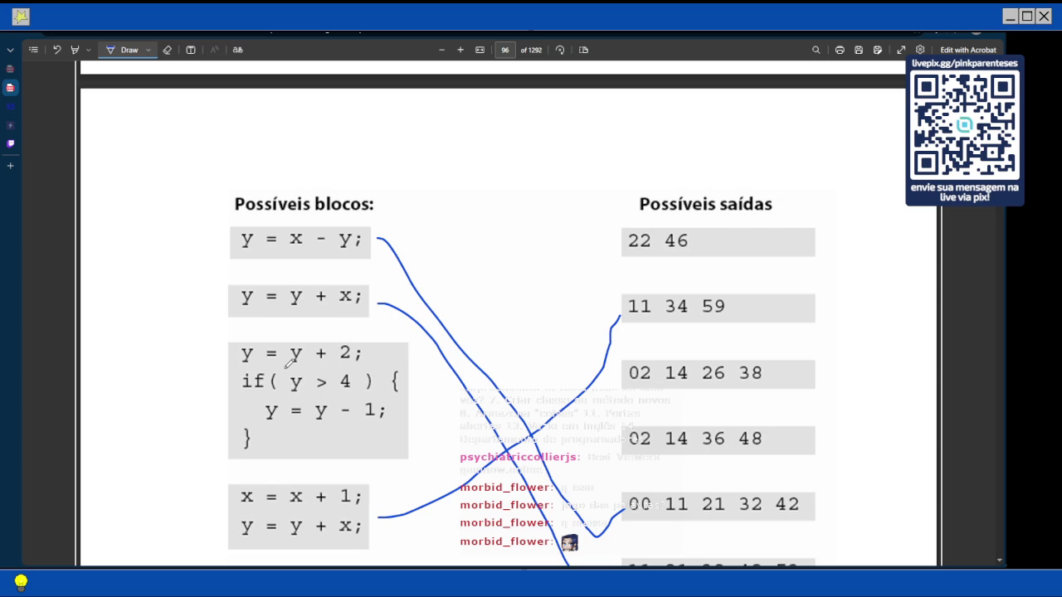
scroll(483, 335, "down", 4)
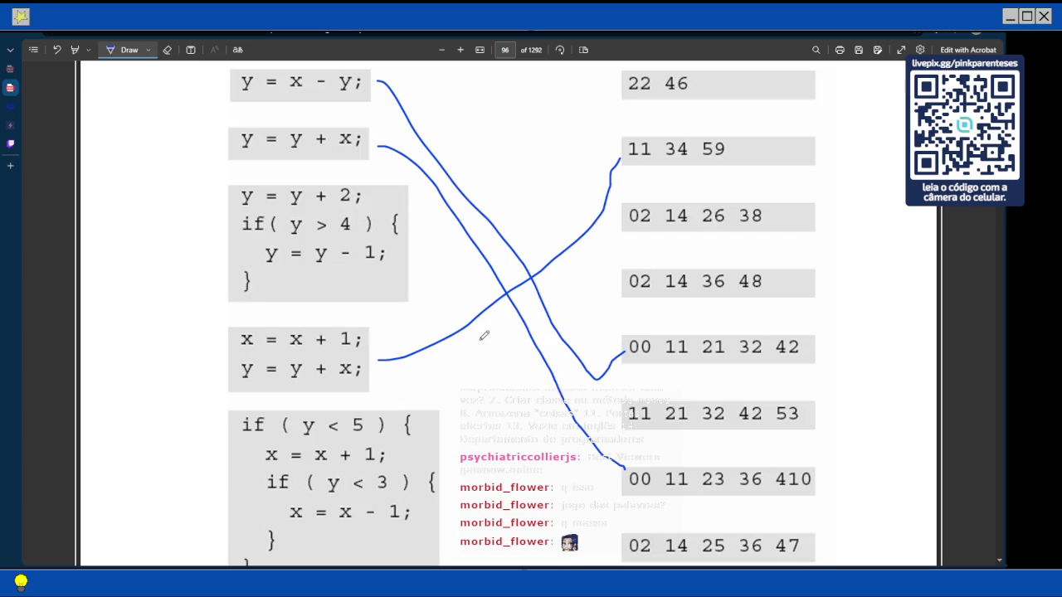
scroll(467, 288, "down", 3)
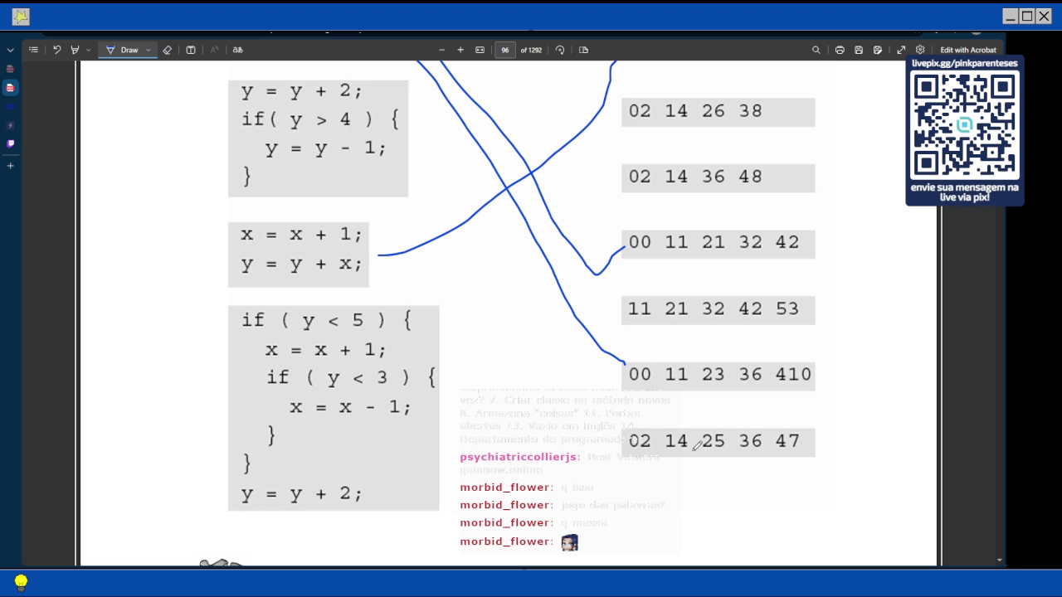
mouse_move(412, 164)
left_mouse_down()
mouse_move(536, 318)
mouse_move(590, 424)
mouse_move(620, 441)
left_mouse_up()
scroll(556, 351, "down", 3)
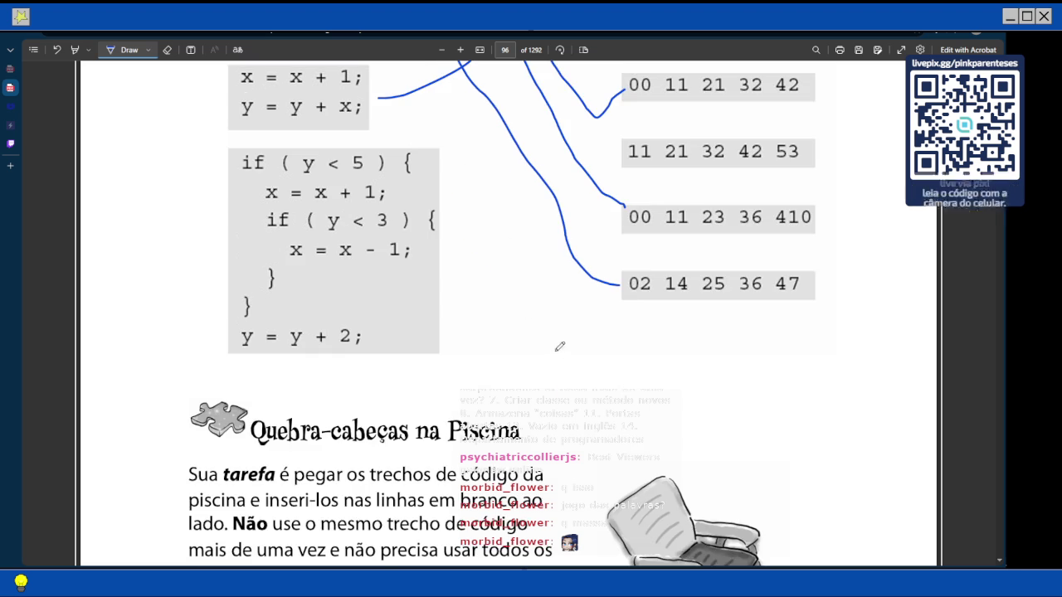
scroll(564, 331, "up", 2)
scroll(564, 332, "down", 1)
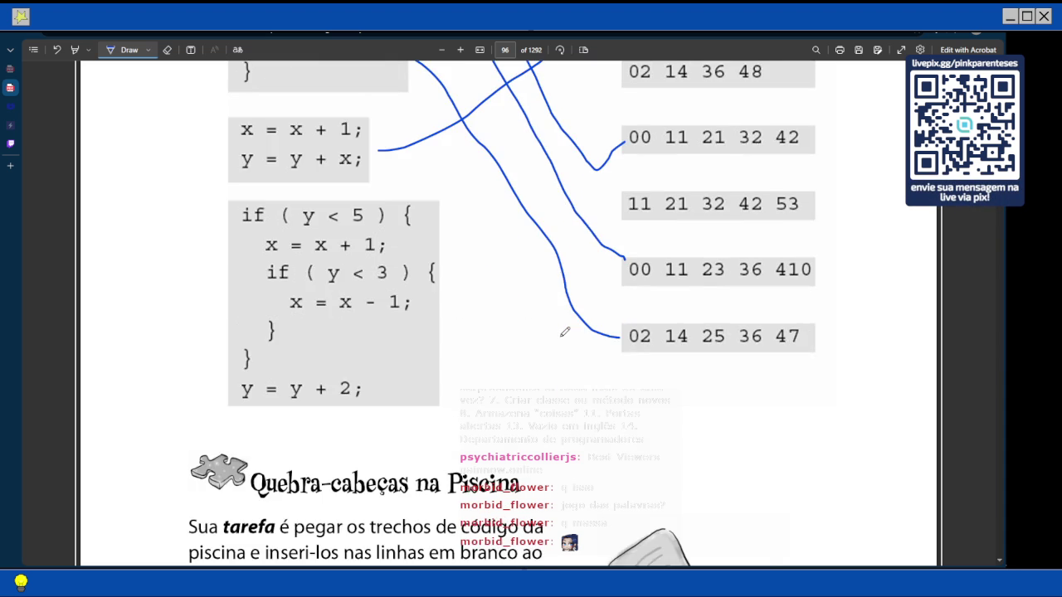
scroll(573, 329, "up", 3)
scroll(577, 330, "up", 1)
scroll(572, 330, "up", 3)
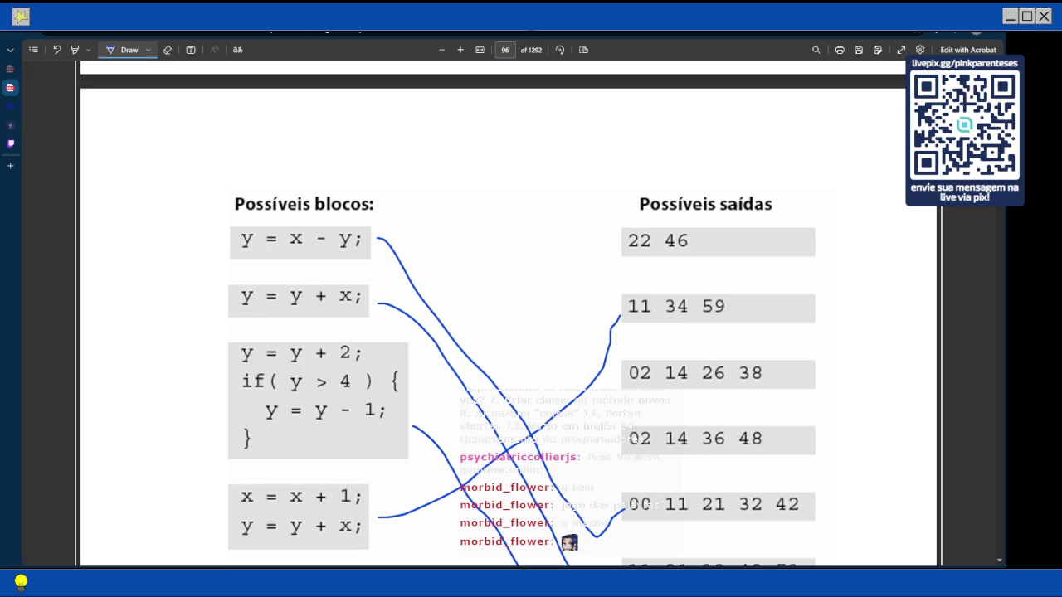
Move between pages 95 and 96 to compare the class Test code, adding a short pen stroke
scroll(413, 159, "down", 5)
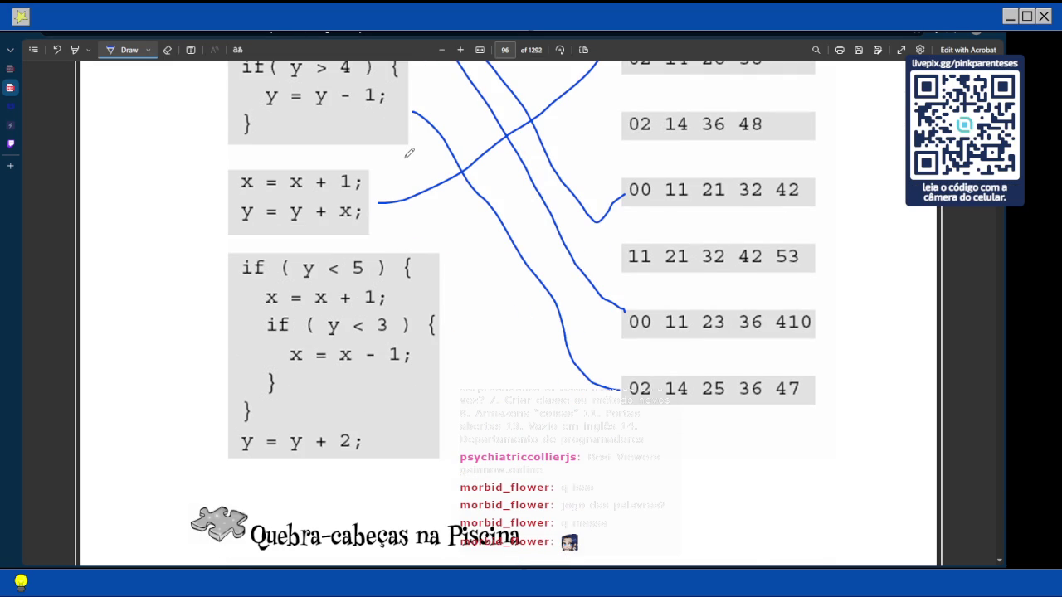
scroll(408, 152, "up", 5)
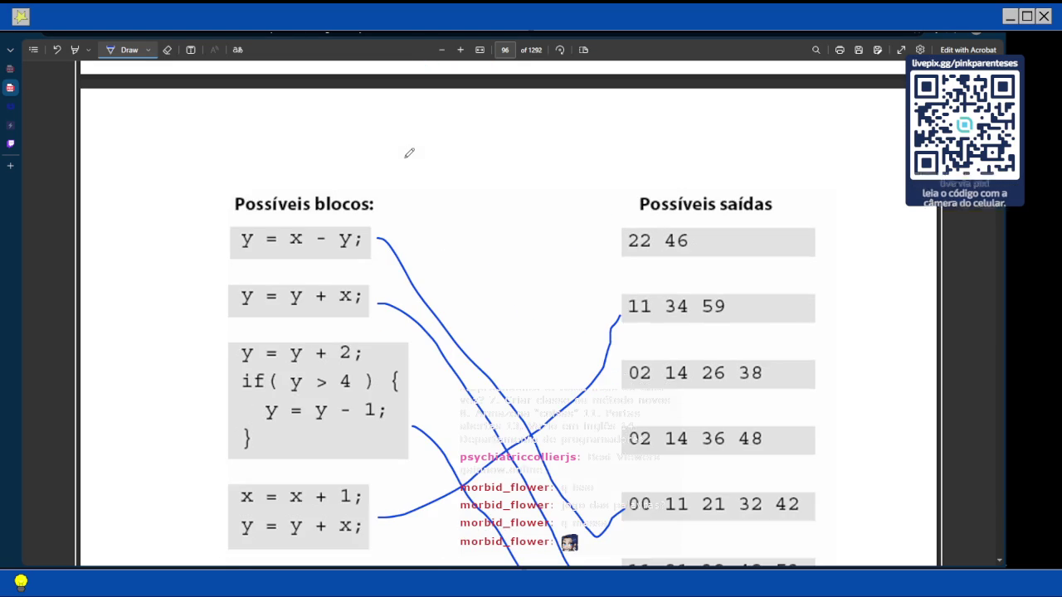
scroll(407, 153, "down", 6)
scroll(405, 160, "up", 8)
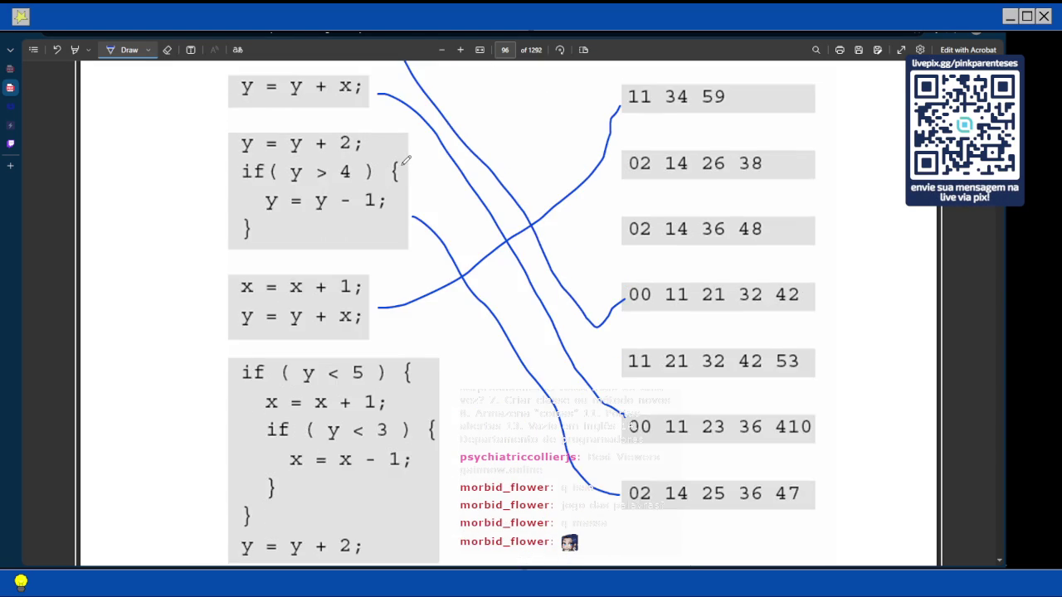
scroll(406, 160, "down", 1)
scroll(406, 160, "down", 2)
scroll(406, 160, "down", 5)
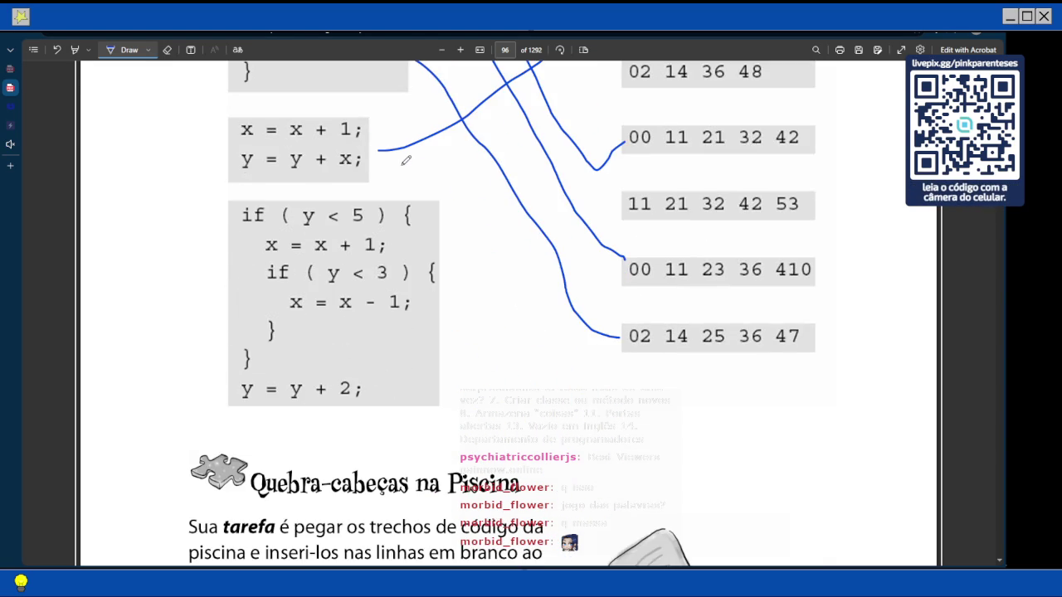
scroll(406, 160, "up", 1)
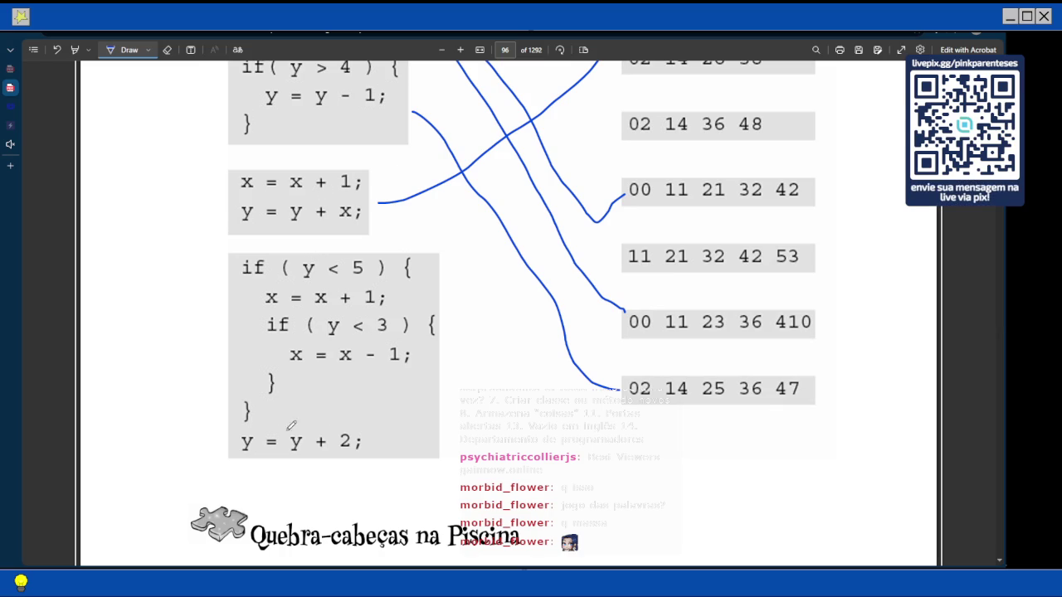
scroll(489, 253, "up", 1)
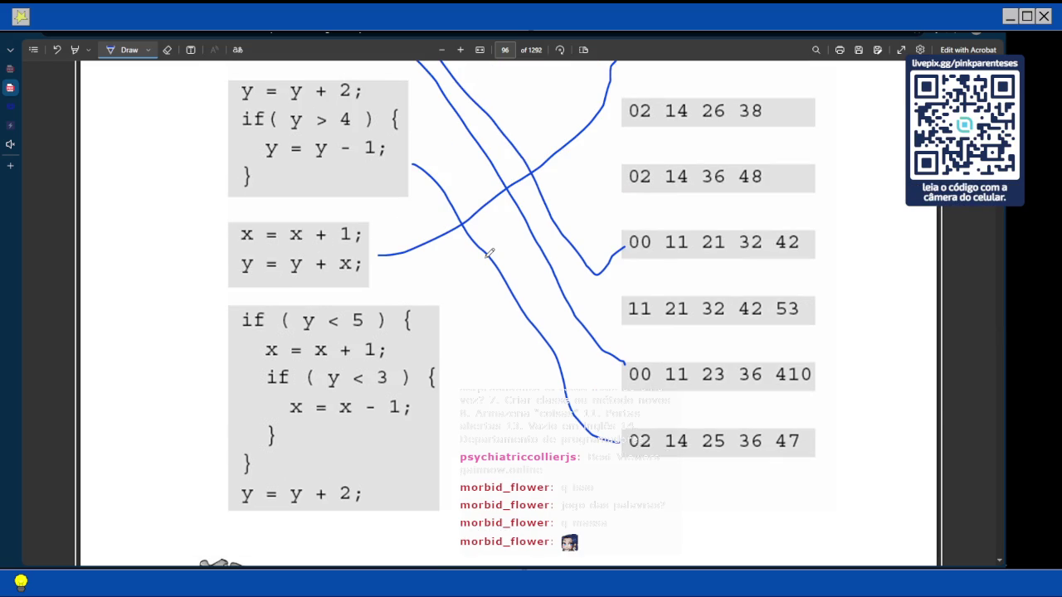
scroll(489, 253, "up", 4)
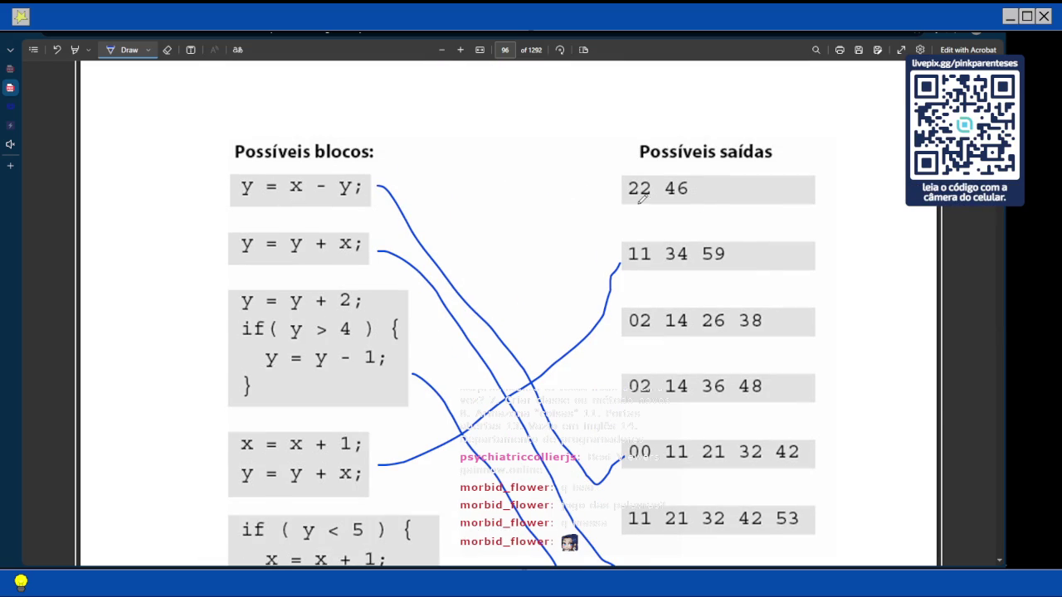
scroll(639, 194, "down", 4)
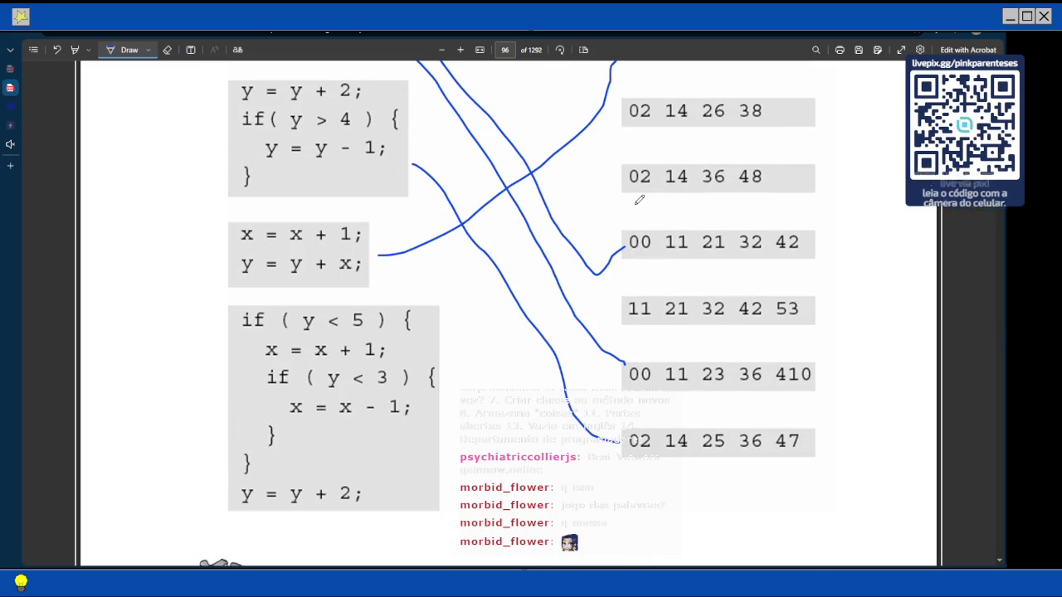
scroll(639, 200, "up", 4)
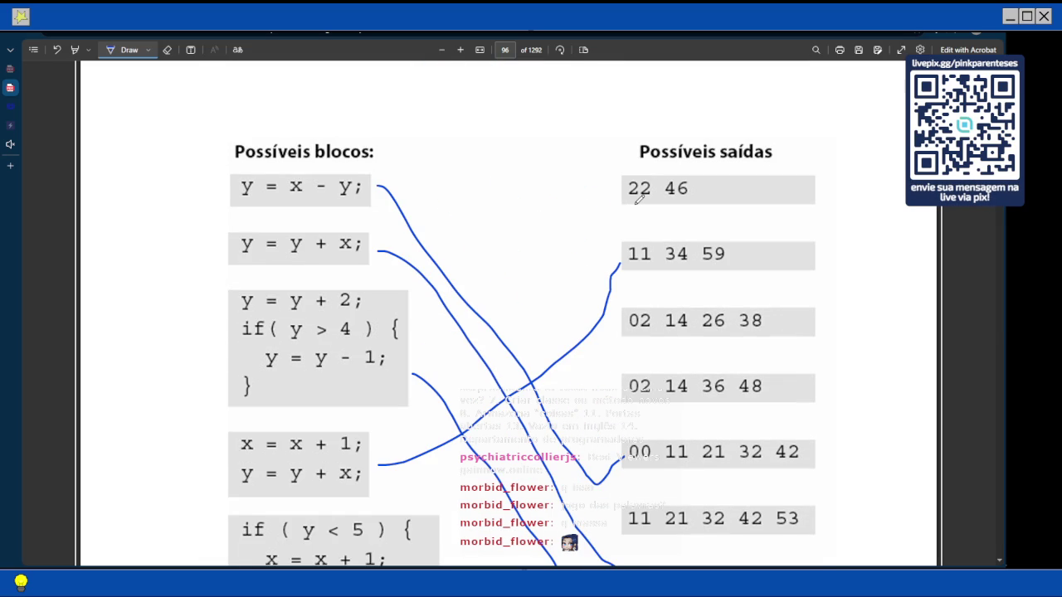
scroll(639, 194, "down", 2)
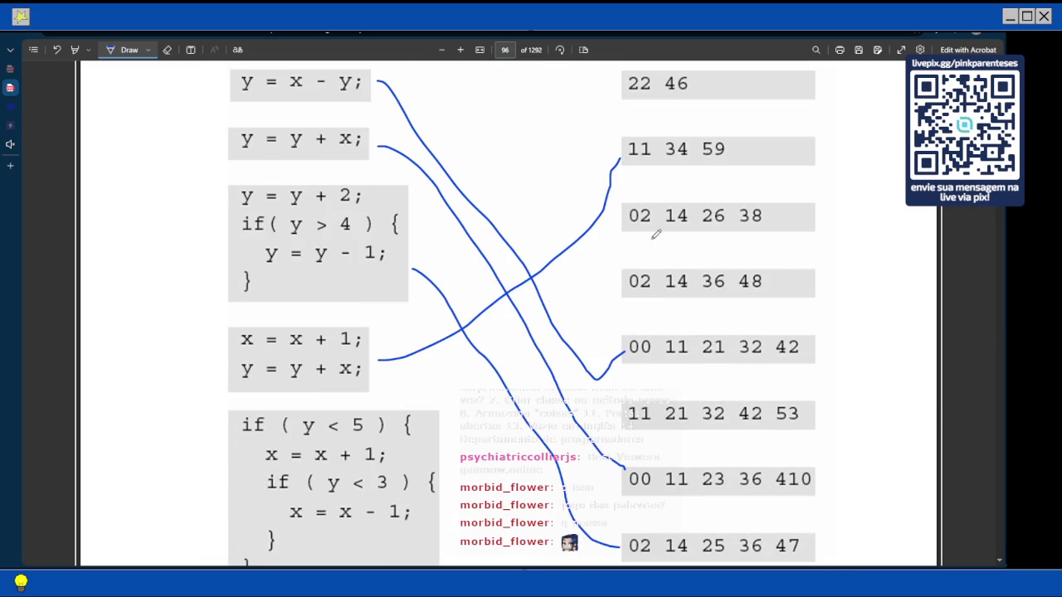
scroll(650, 220, "down", 1)
scroll(652, 220, "down", 2)
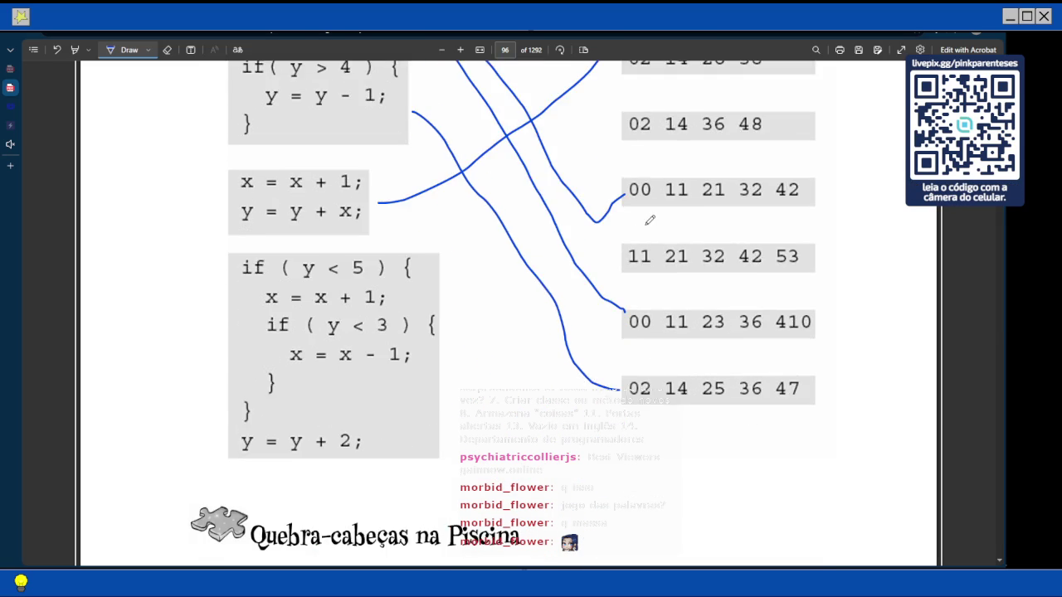
scroll(650, 218, "up", 3)
scroll(650, 218, "up", 3)
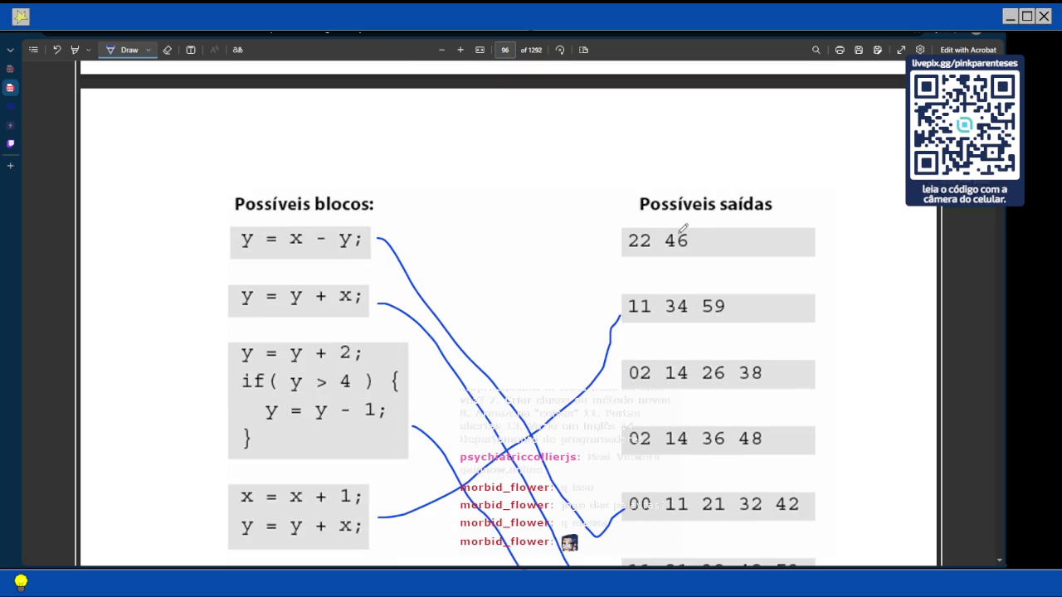
mouse_move(597, 251)
left_mouse_down()
mouse_move(616, 227)
mouse_move(614, 247)
left_mouse_up()
Scroll back to page 96 to review the four blue lines and the unused 22 46 output
scroll(593, 166, "up", 10)
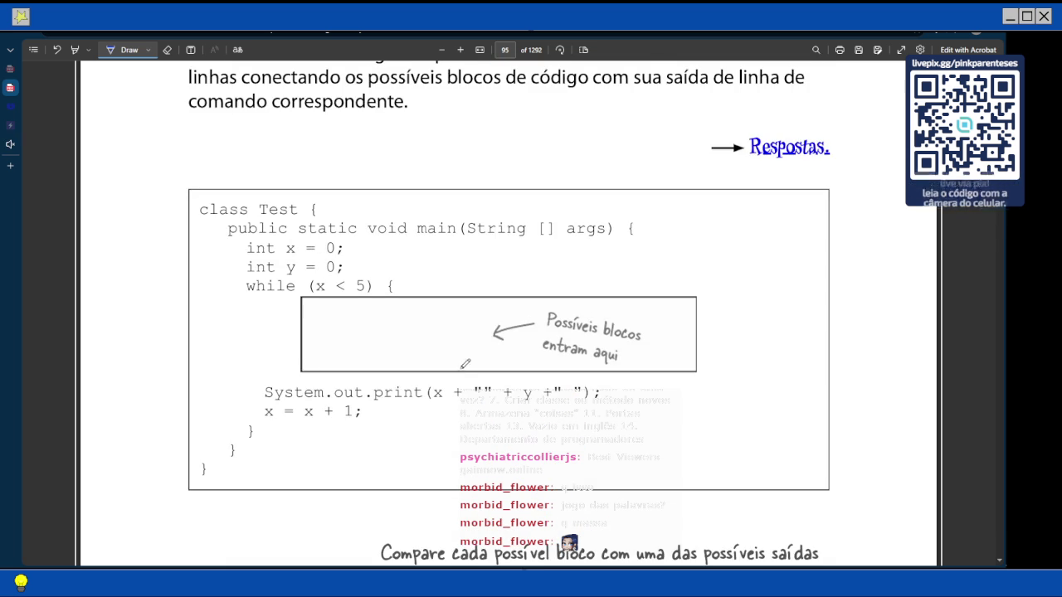
scroll(387, 241, "down", 2)
scroll(387, 240, "down", 2)
scroll(386, 240, "down", 5)
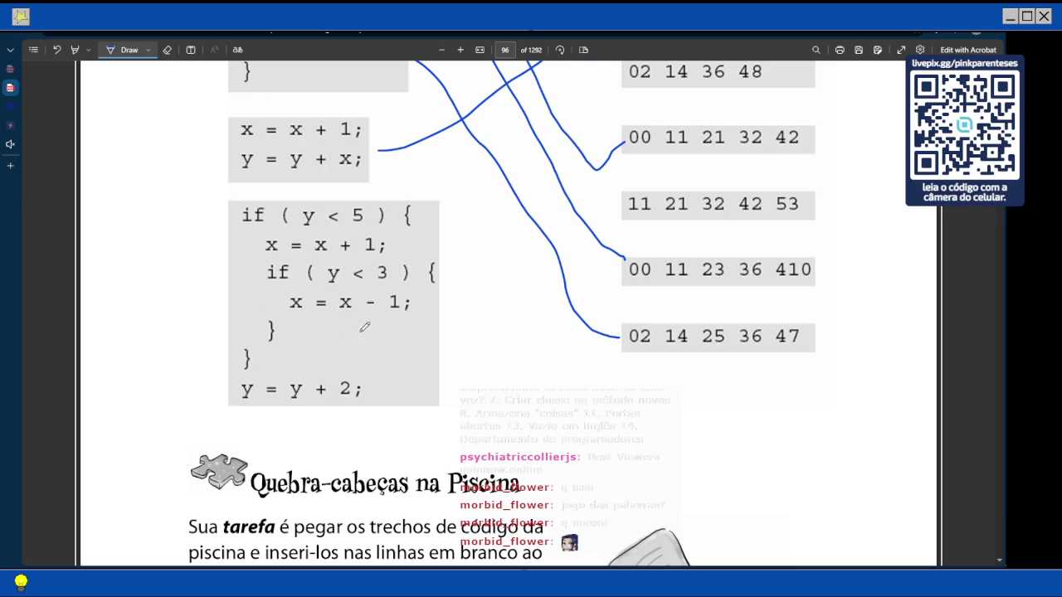
scroll(411, 336, "up", 5)
scroll(588, 332, "down", 6)
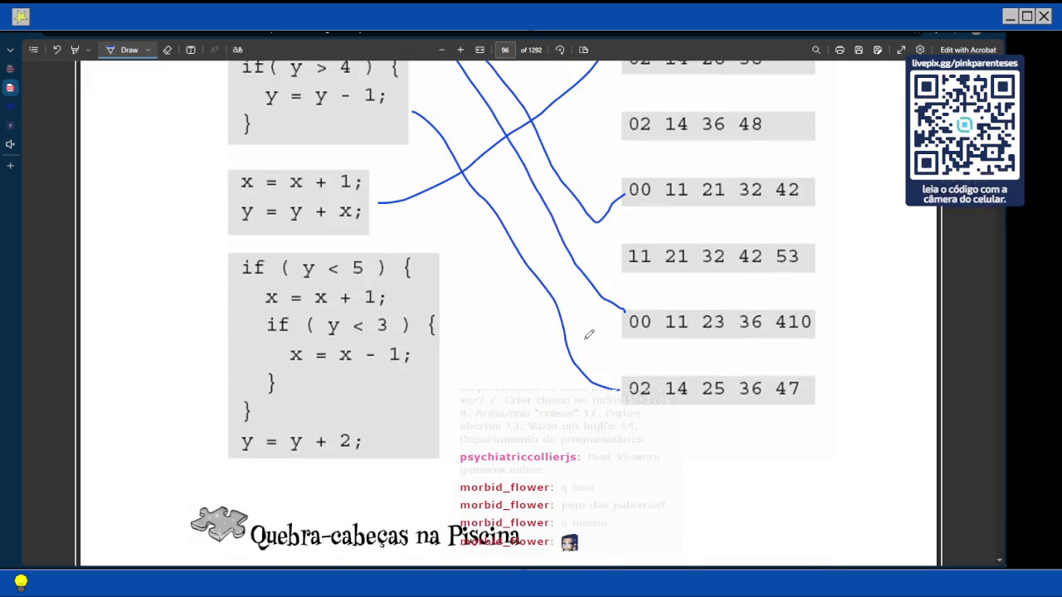
scroll(448, 204, "up", 1)
scroll(445, 204, "up", 3)
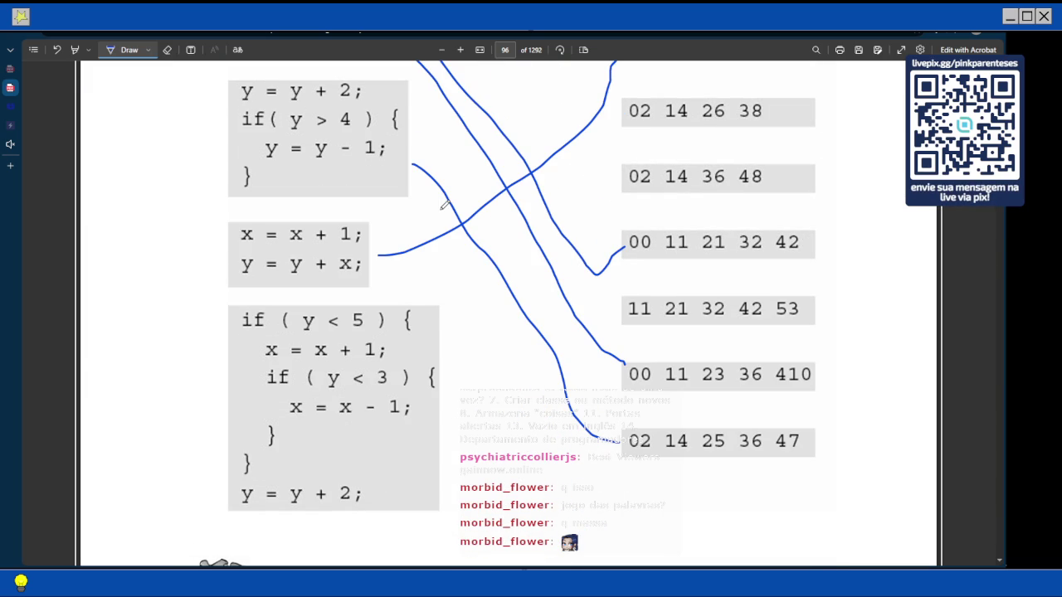
scroll(659, 248, "up", 1)
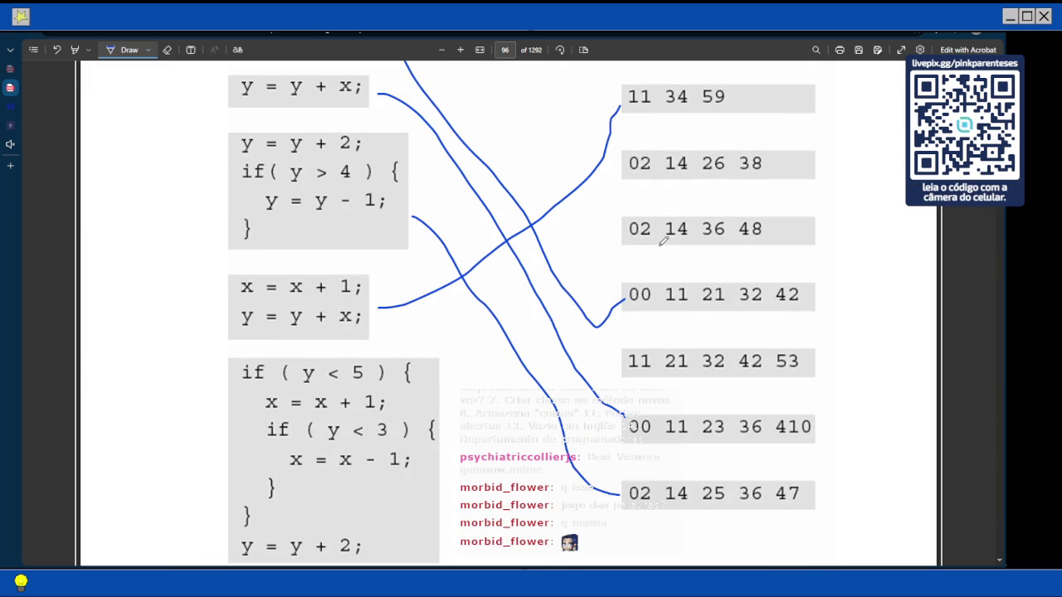
scroll(665, 242, "down", 2)
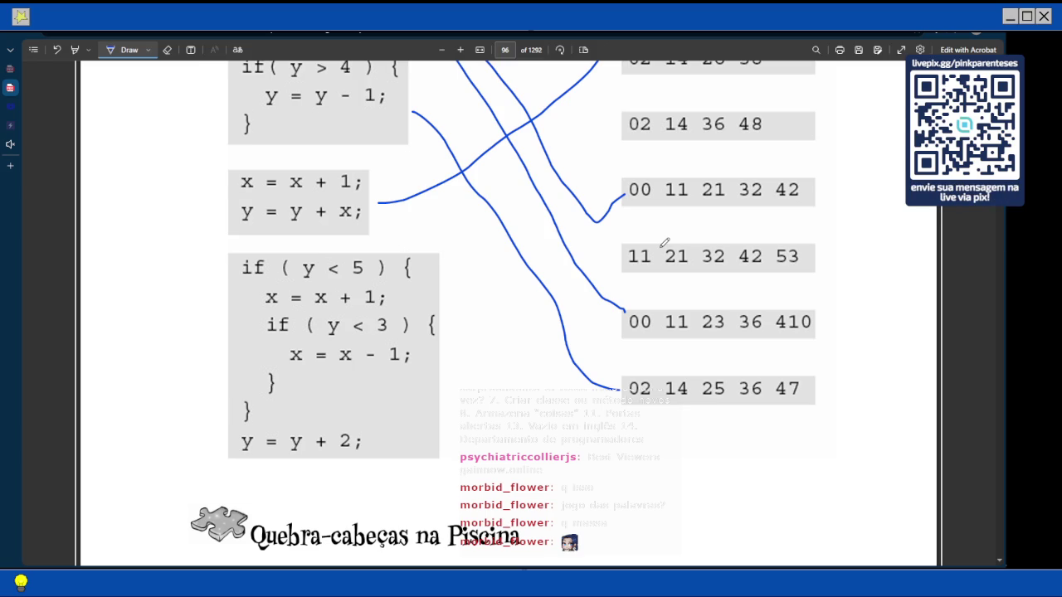
scroll(508, 258, "up", 5)
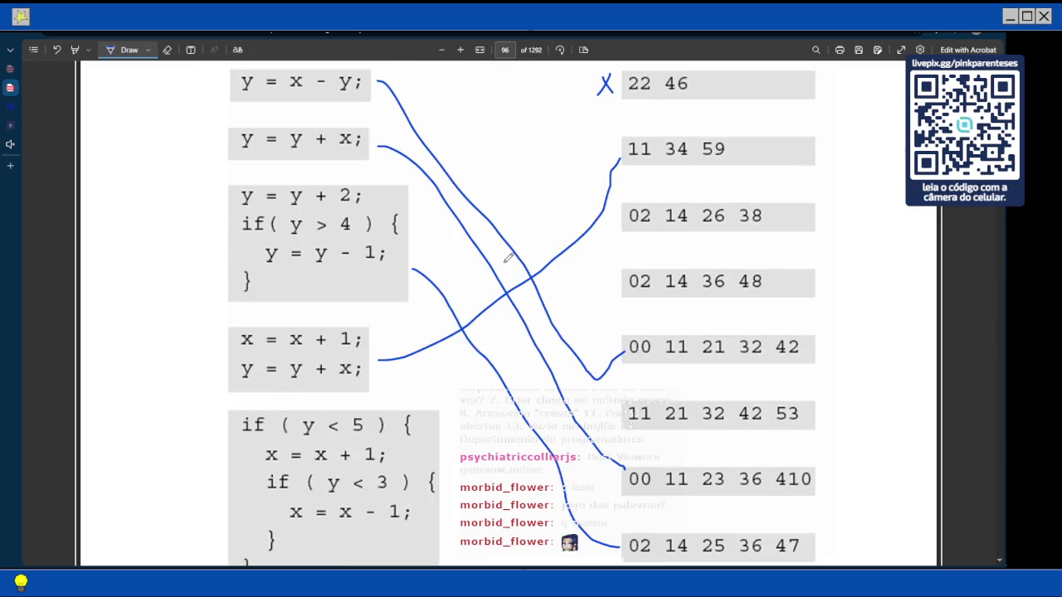
scroll(681, 320, "down", 6)
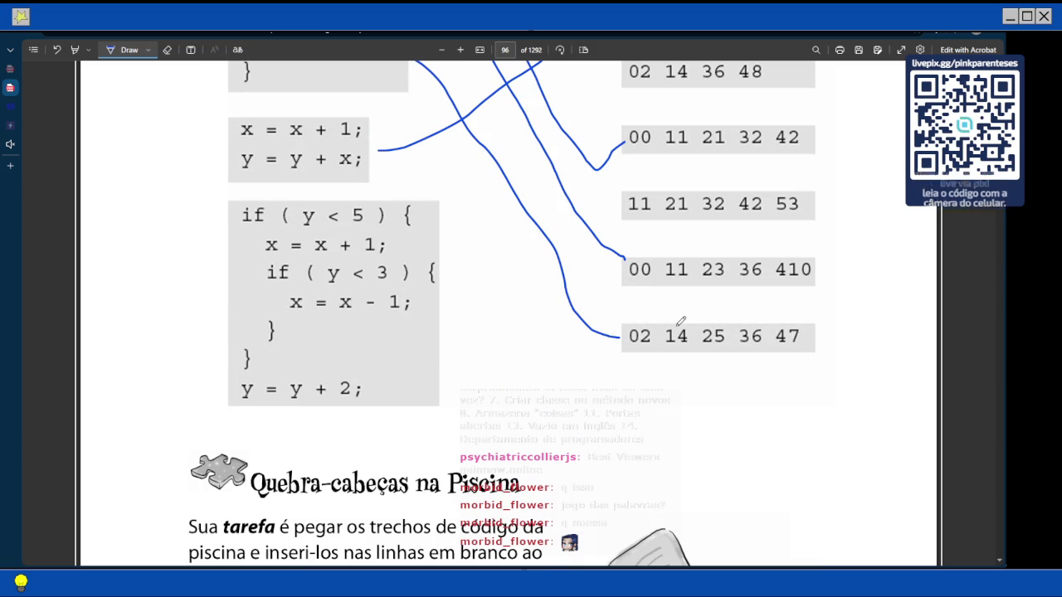
scroll(681, 320, "up", 4)
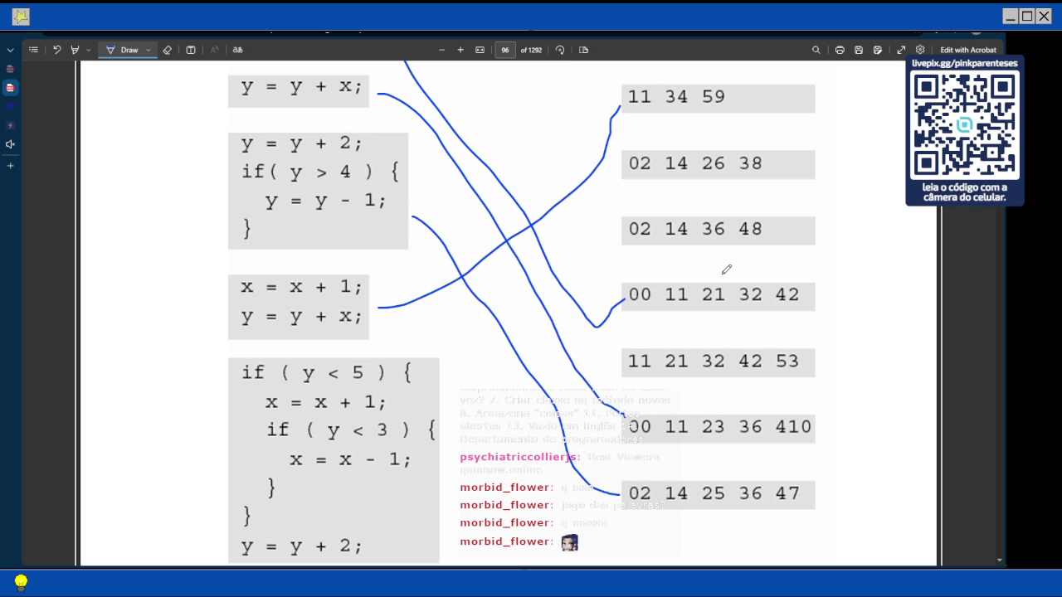
scroll(726, 270, "up", 3)
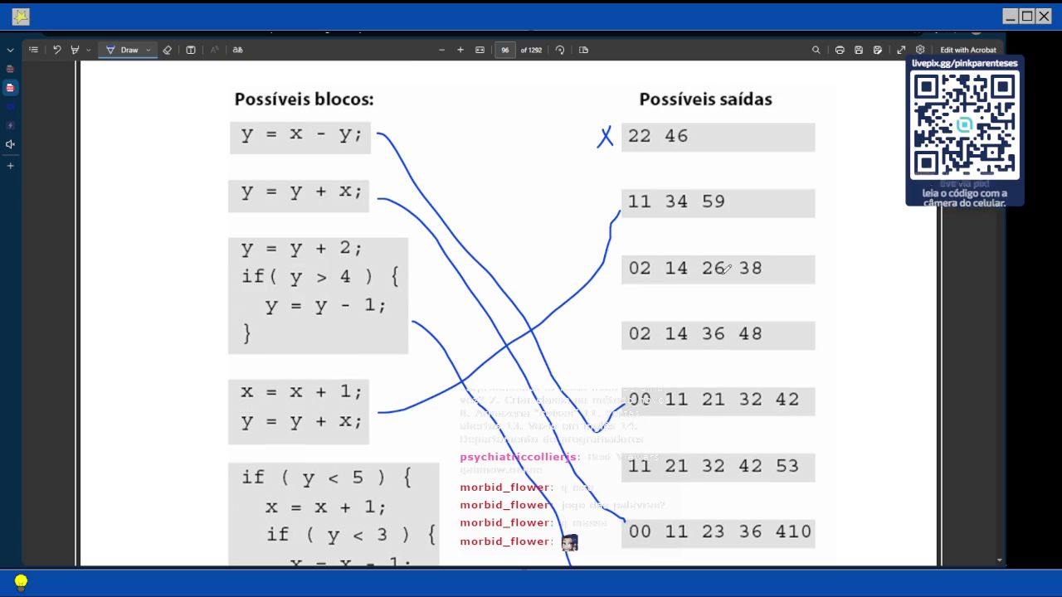
scroll(725, 269, "down", 4)
scroll(726, 270, "down", 3)
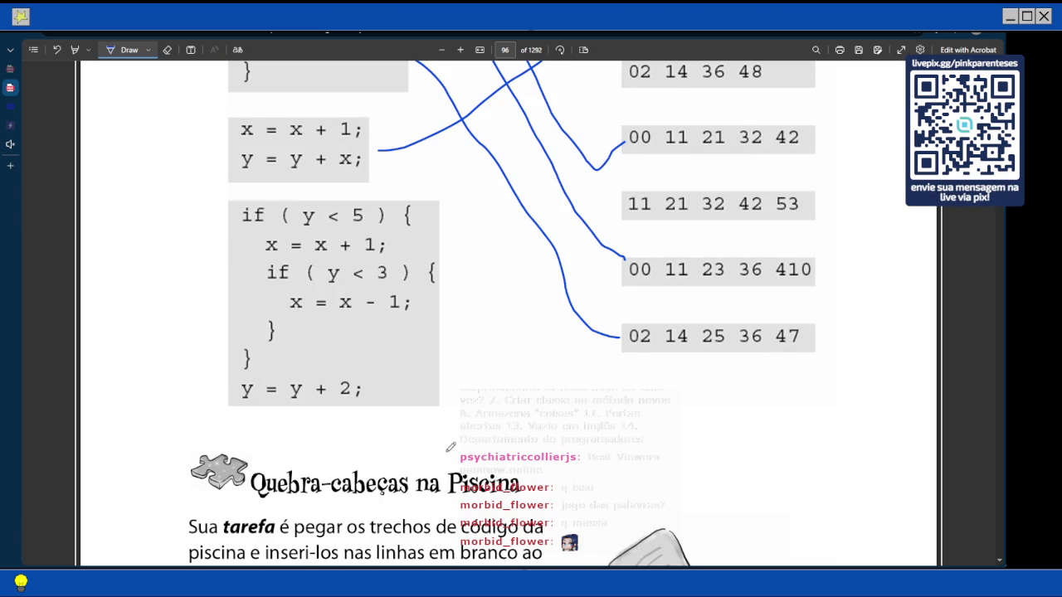